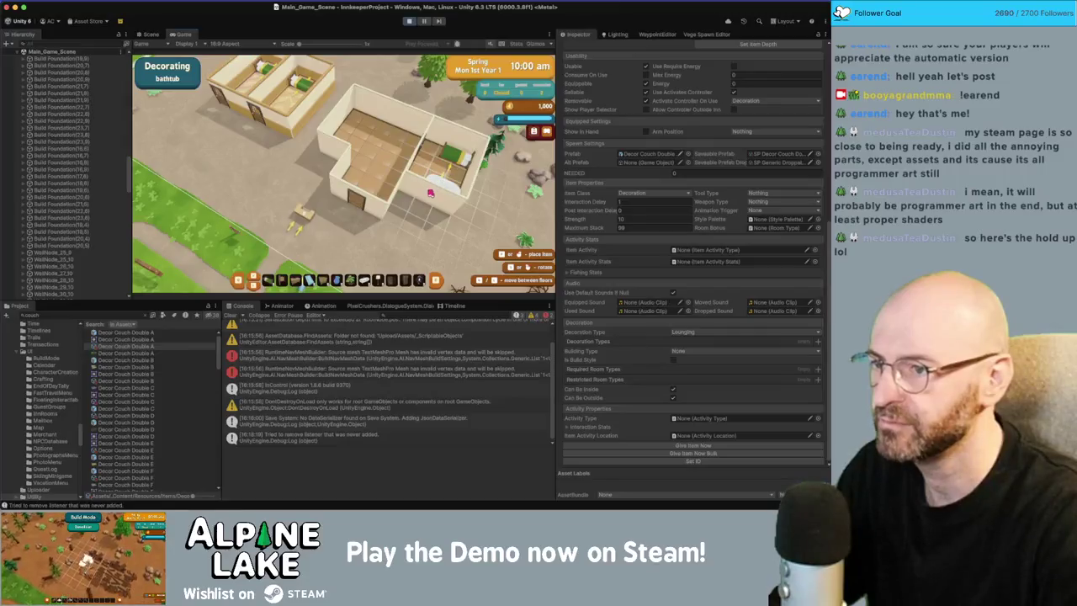
Put away the bathtub and lamp, then place the rustic fireplace against the wall.
{"action": "key", "text": "Escape"}
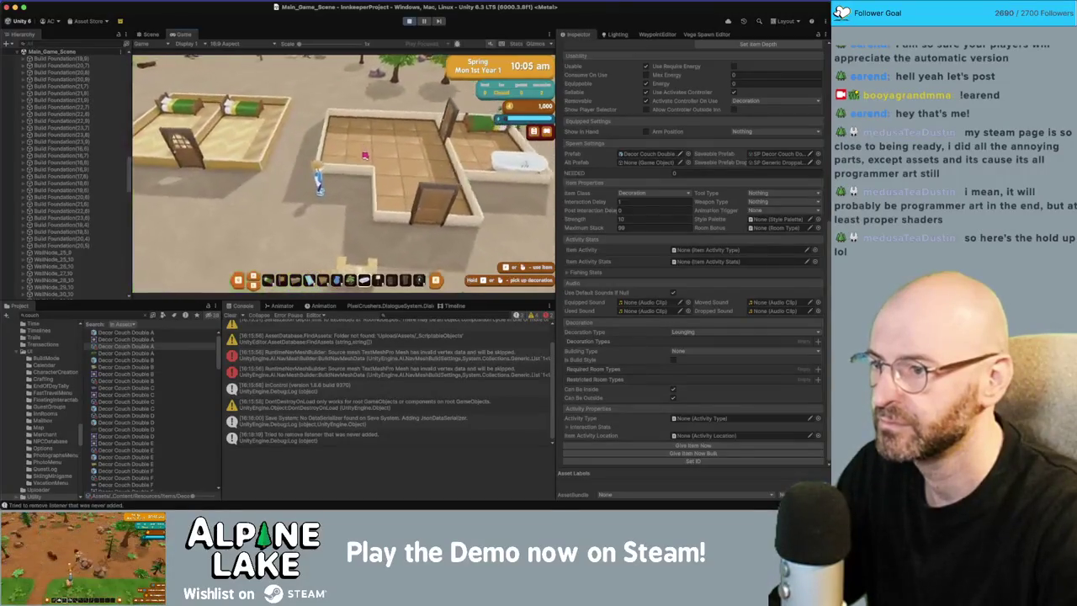
{"action": "left_click", "coordinate": [372, 172]}
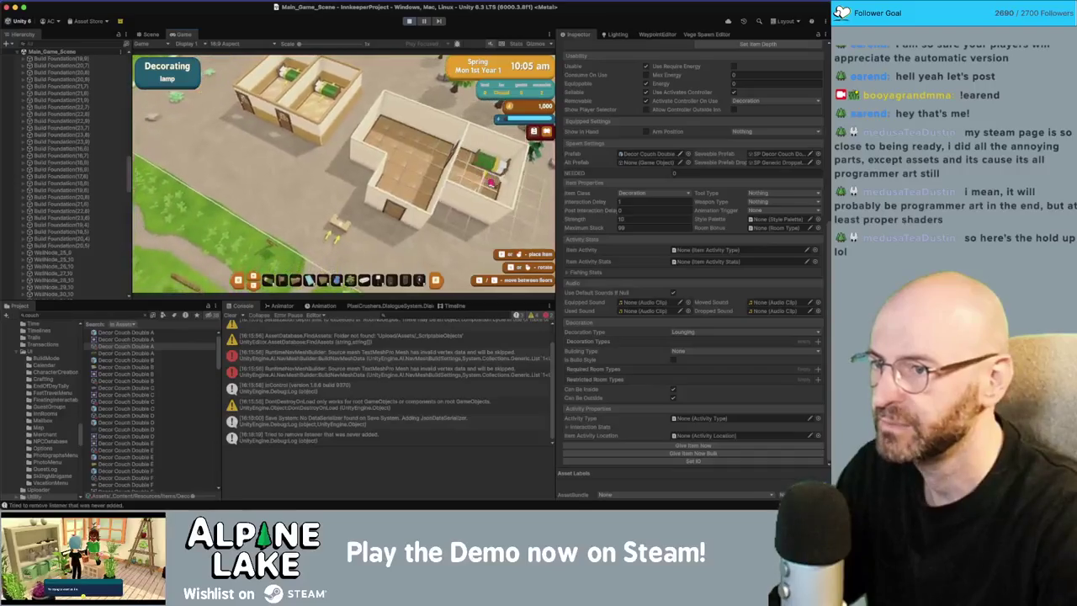
{"action": "key", "text": "Escape"}
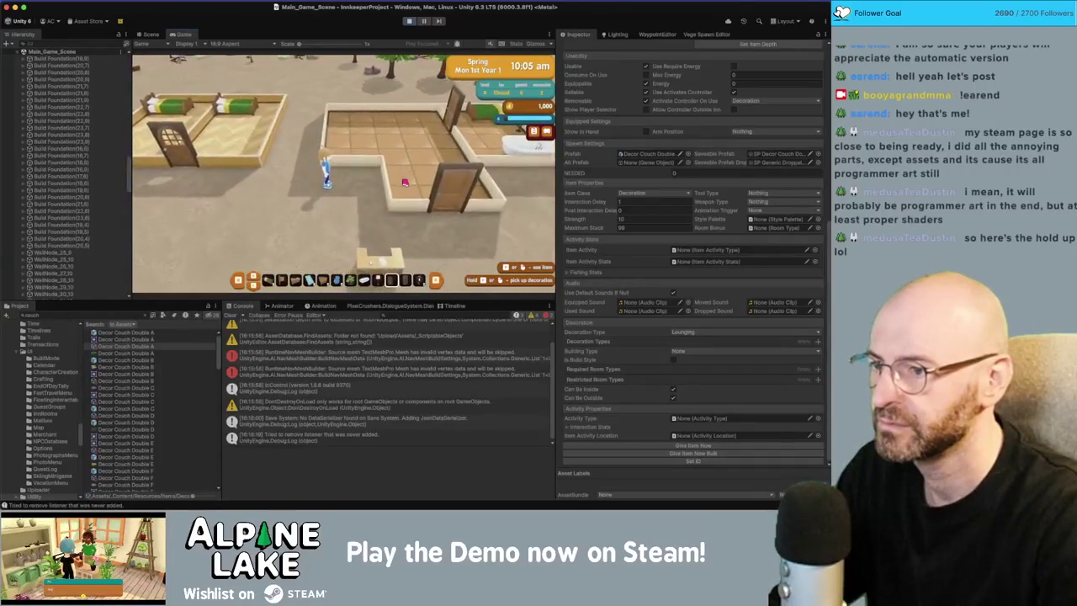
{"action": "left_click", "coordinate": [389, 132]}
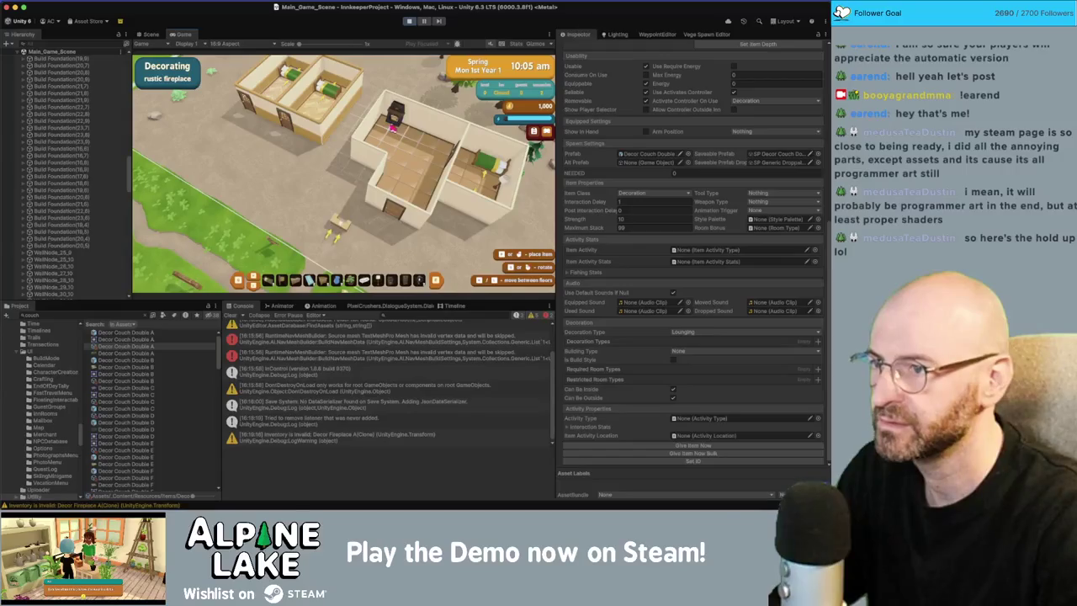
{"action": "left_click", "coordinate": [415, 133]}
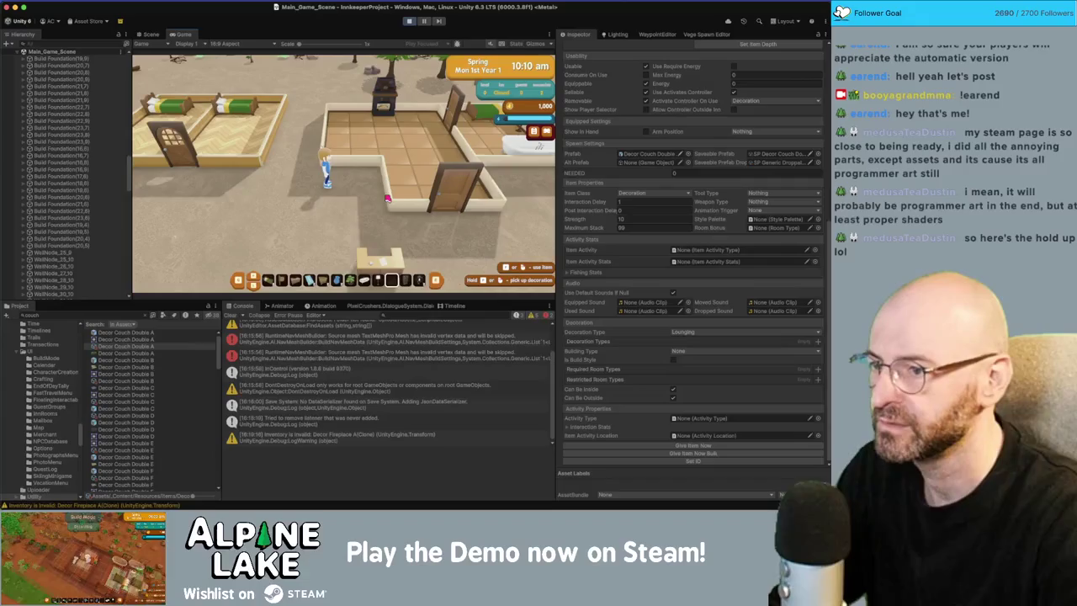
Place the elegant bookshelf on the wall and put away the bonsai tree.
{"action": "left_click", "coordinate": [387, 200]}
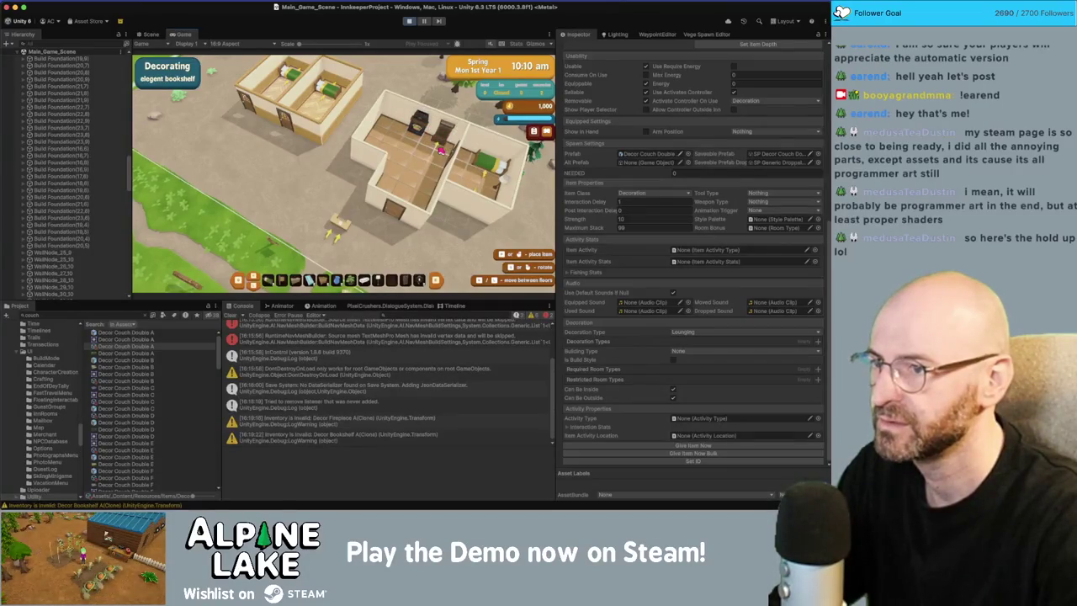
{"action": "left_click", "coordinate": [443, 152]}
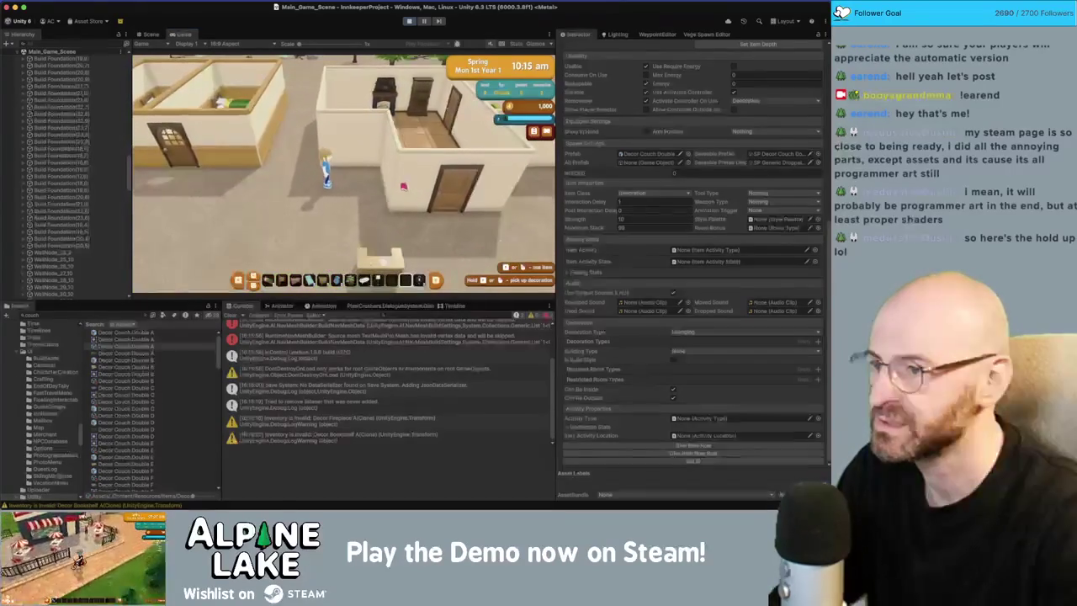
{"action": "scroll", "coordinate": [403, 187], "scroll_direction": "up", "scroll_amount": 6}
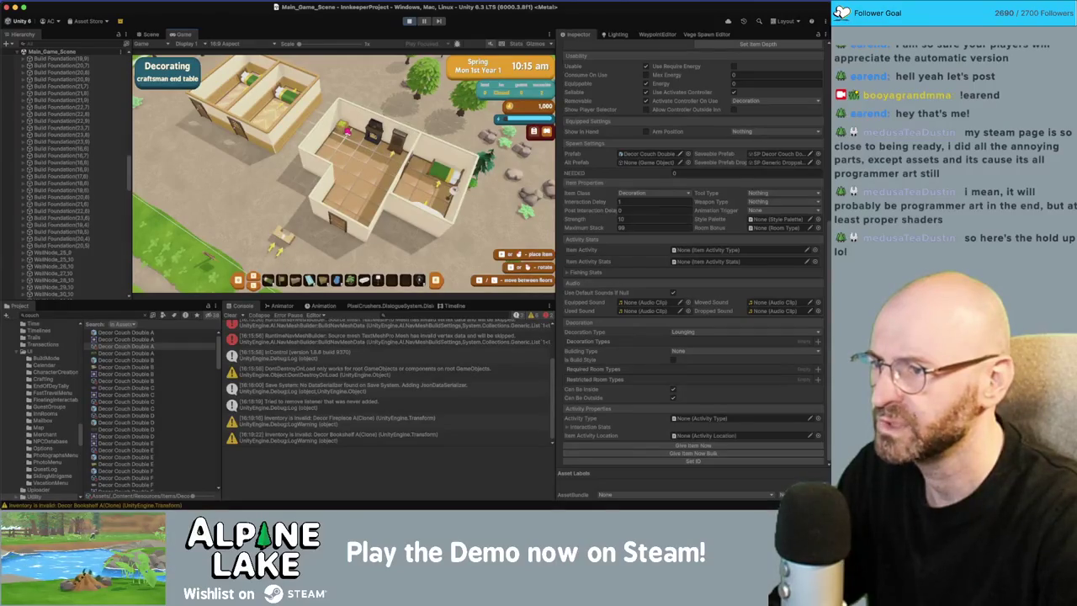
{"action": "scroll", "coordinate": [349, 135], "scroll_direction": "down", "scroll_amount": 2}
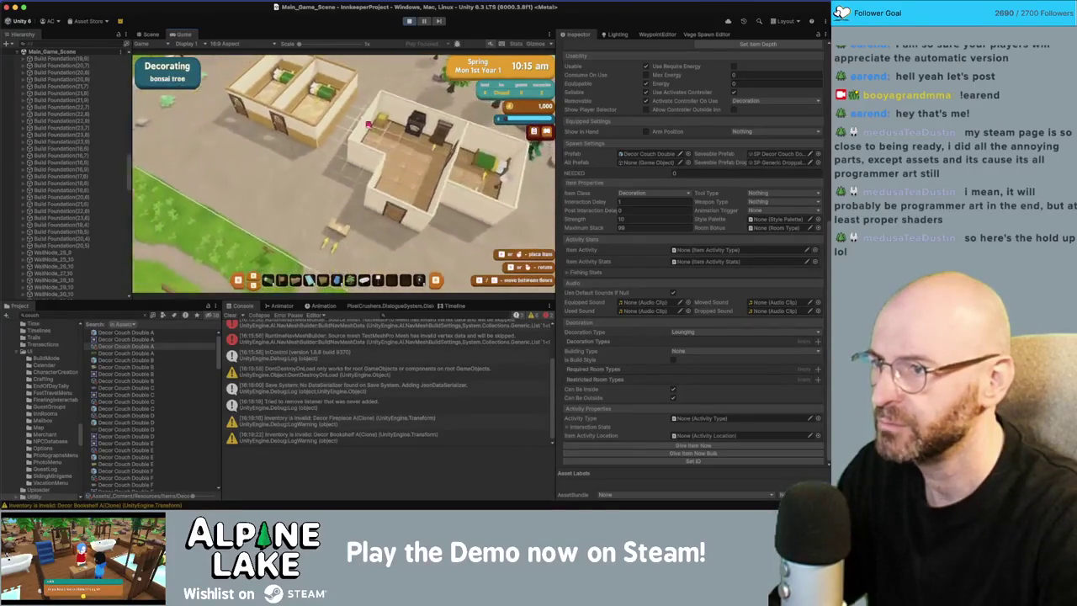
{"action": "key", "text": "Escape"}
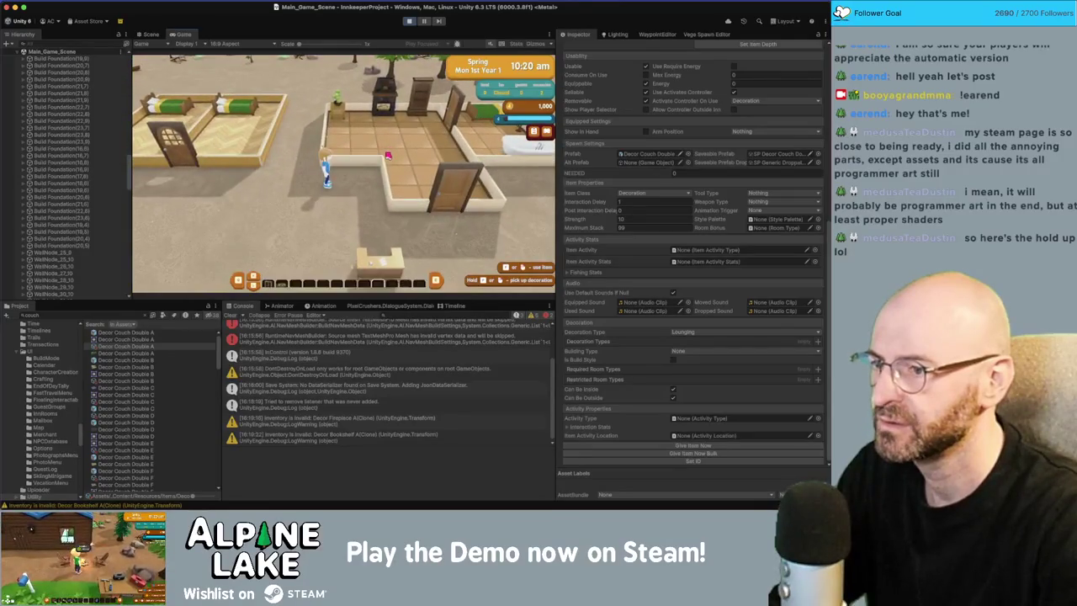
Place the cozy sofa in the room after two cancelled attempts.
{"action": "left_click", "coordinate": [389, 159]}
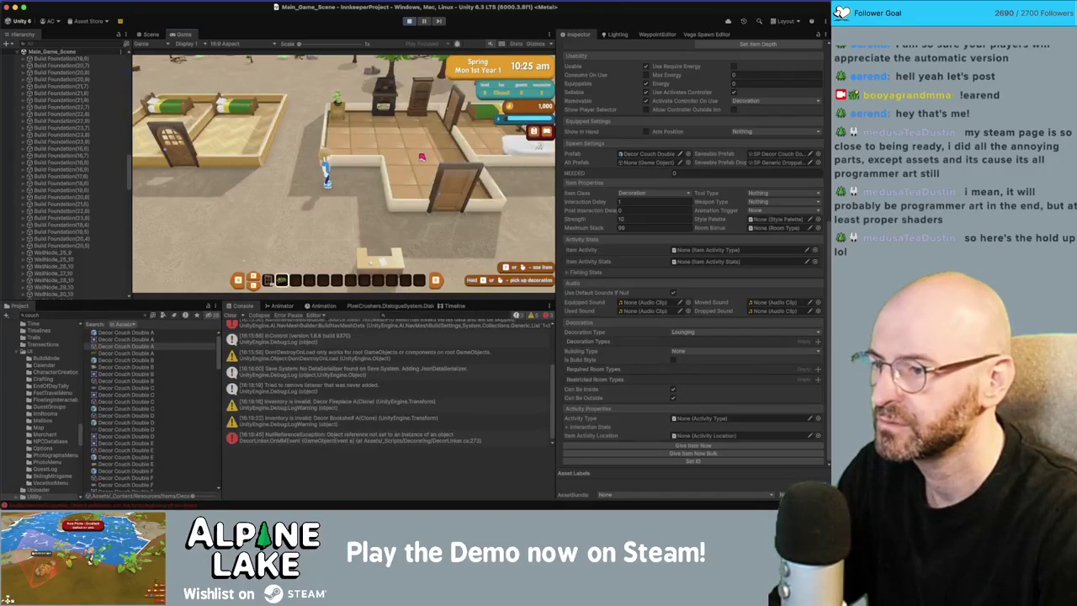
{"action": "key", "text": "Escape"}
{"action": "left_click", "coordinate": [423, 168]}
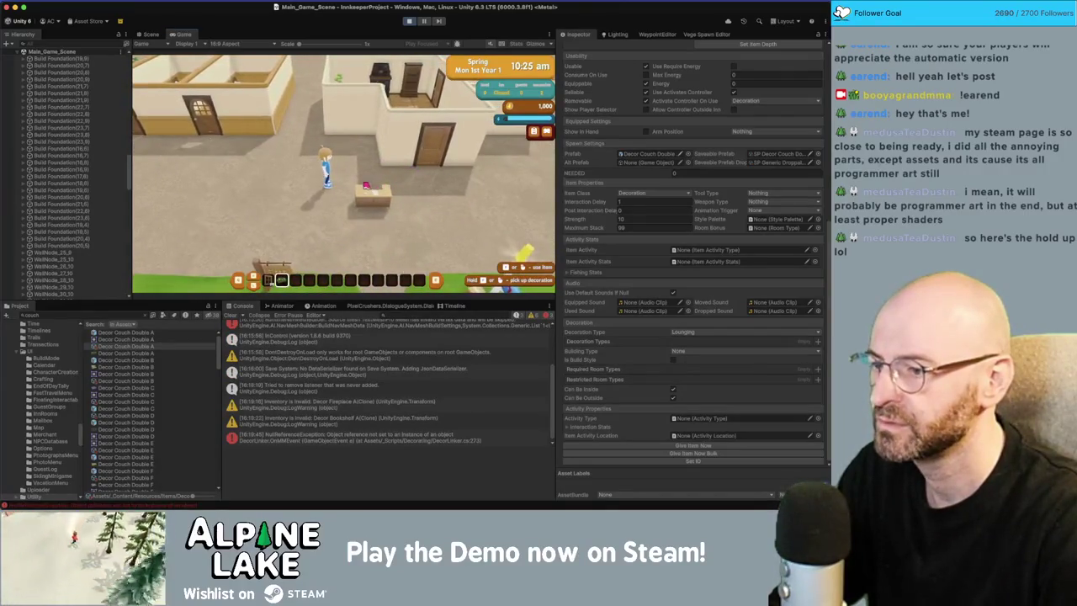
{"action": "key", "text": "Escape"}
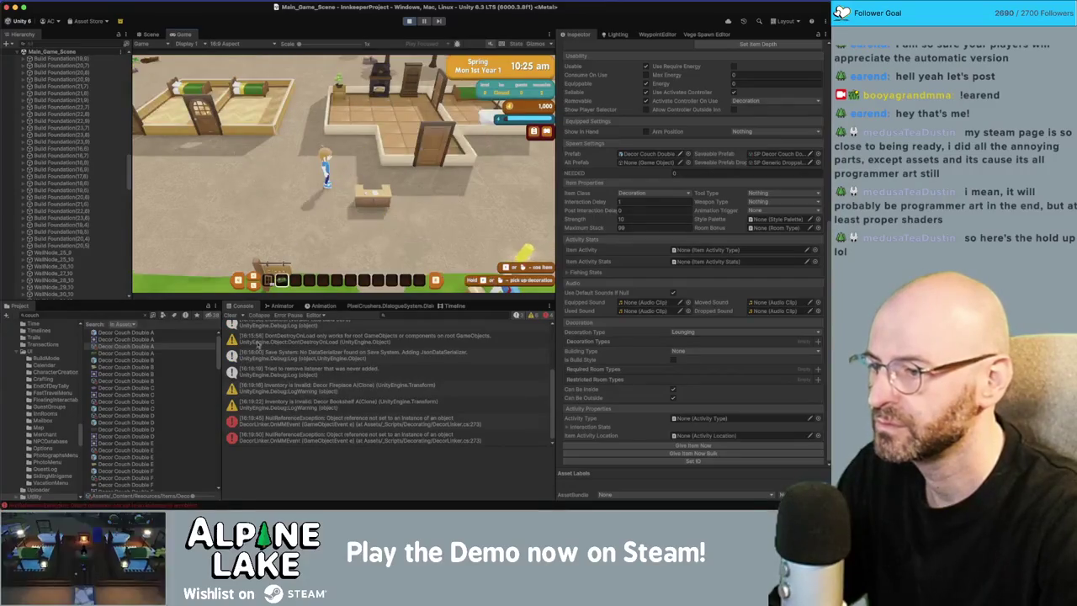
{"action": "left_click", "coordinate": [391, 180]}
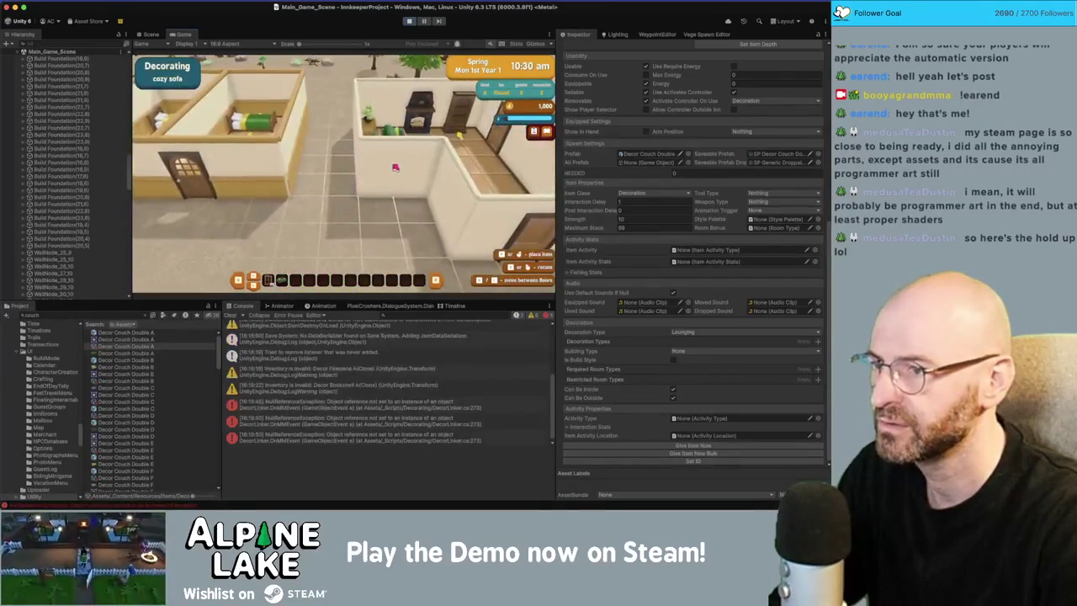
{"action": "left_click", "coordinate": [396, 236]}
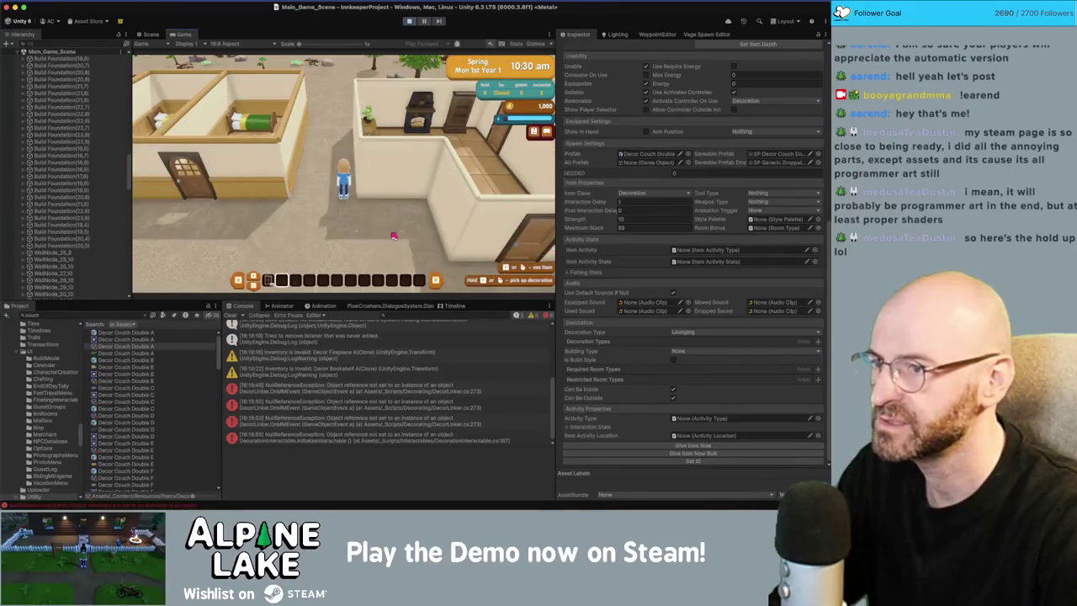
Walk into the other building and view the first NullReferenceException's stack trace.
{"action": "key", "text": "w"}
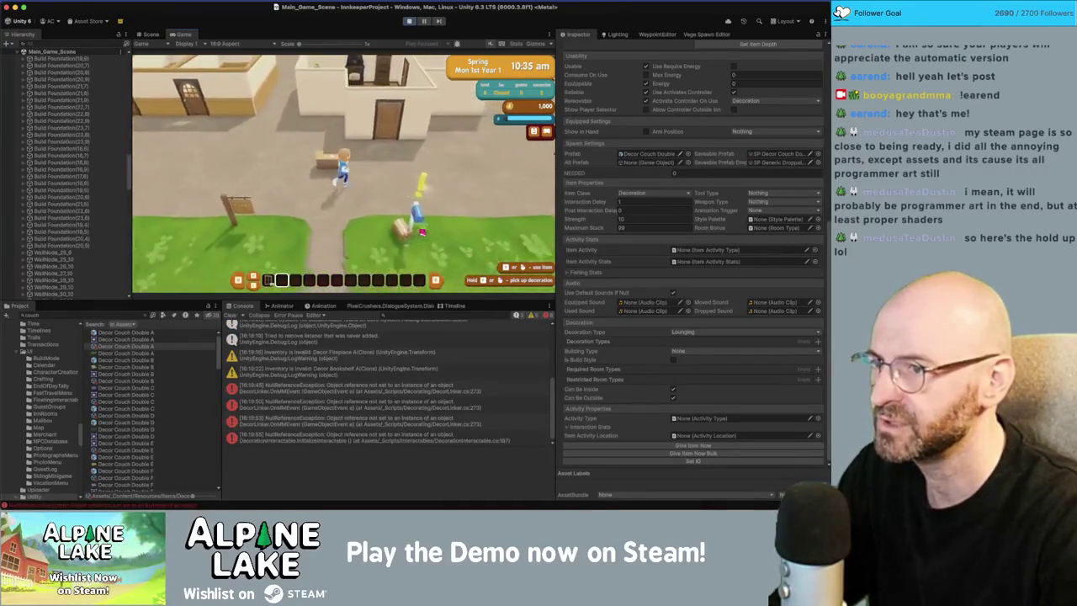
{"action": "key", "text": "w"}
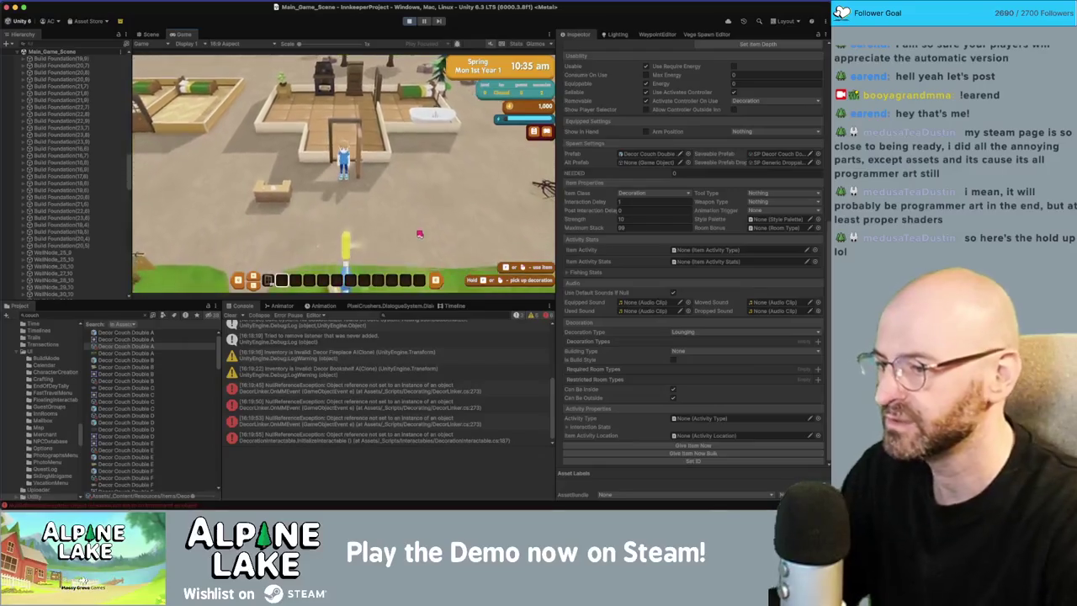
{"action": "left_click", "coordinate": [386, 389]}
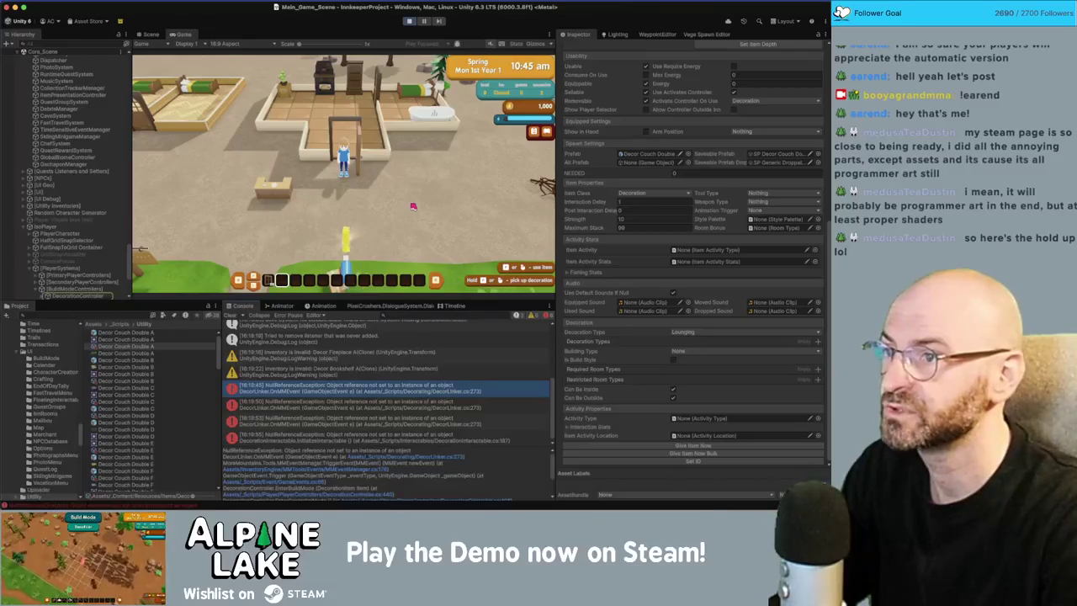
End the day, exit Play mode, and open DecorLinker.cs at line 273 from the stack trace.
{"action": "key", "text": "s"}
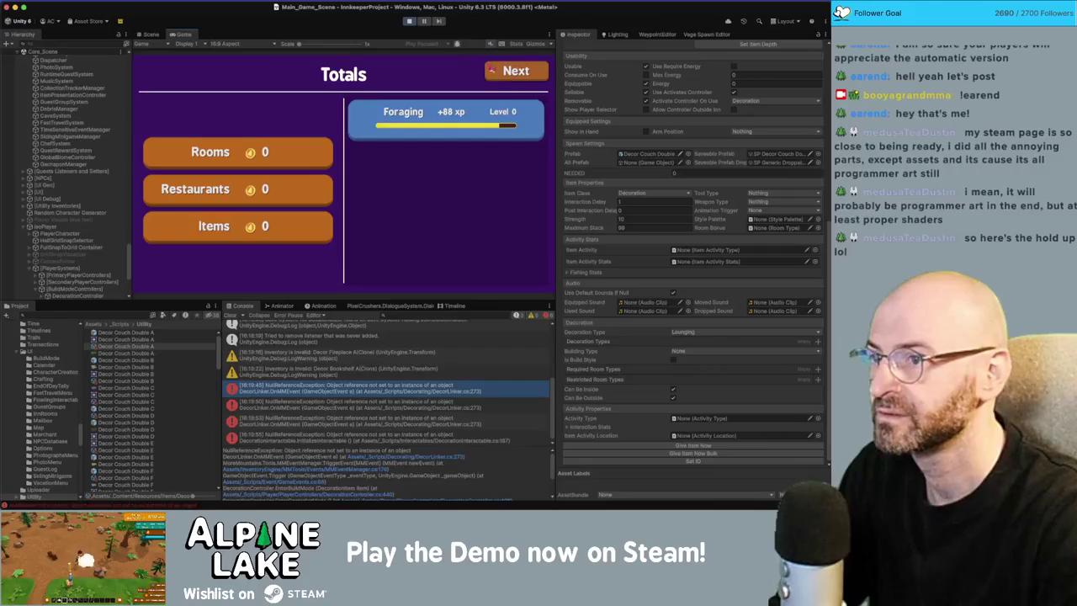
{"action": "left_click", "coordinate": [519, 76]}
{"action": "left_click", "coordinate": [409, 21]}
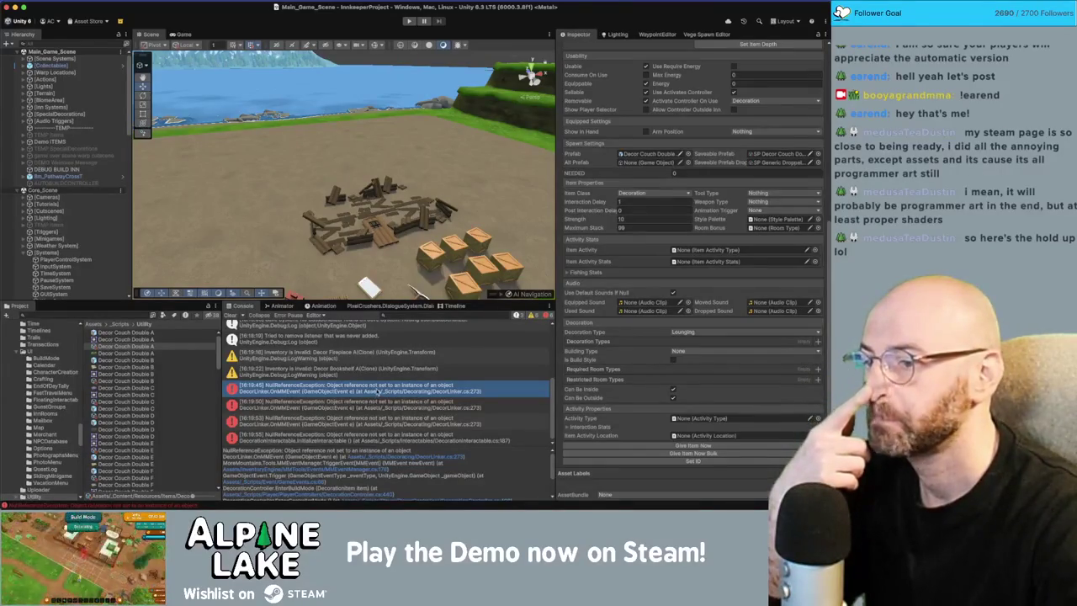
{"action": "left_click", "coordinate": [377, 392]}
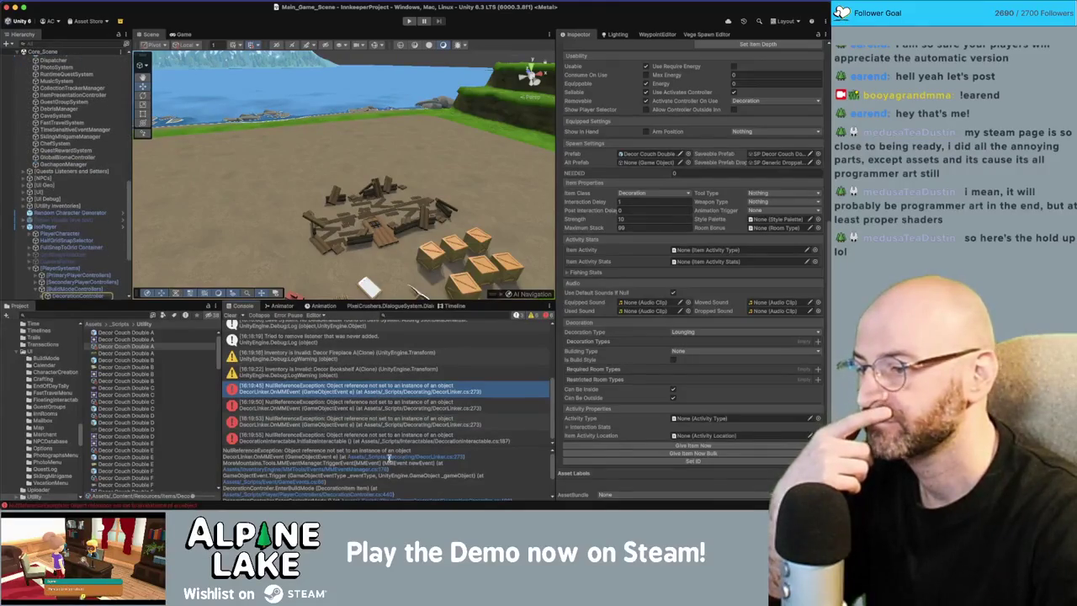
{"action": "left_click", "coordinate": [389, 457]}
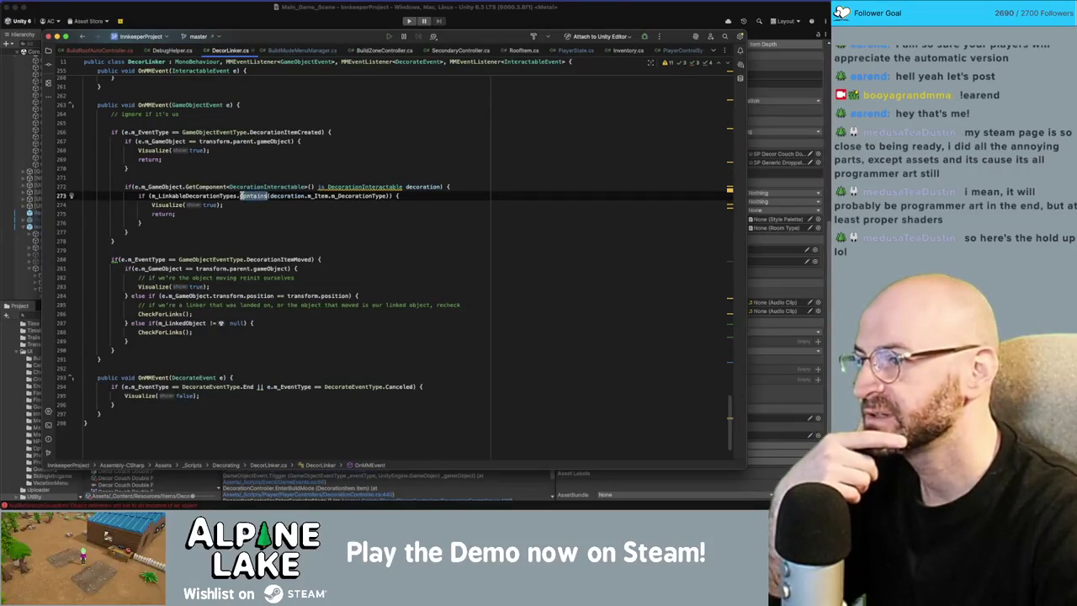
{"action": "left_click", "coordinate": [281, 195]}
{"action": "left_click", "coordinate": [316, 196]}
{"action": "left_click", "coordinate": [357, 196]}
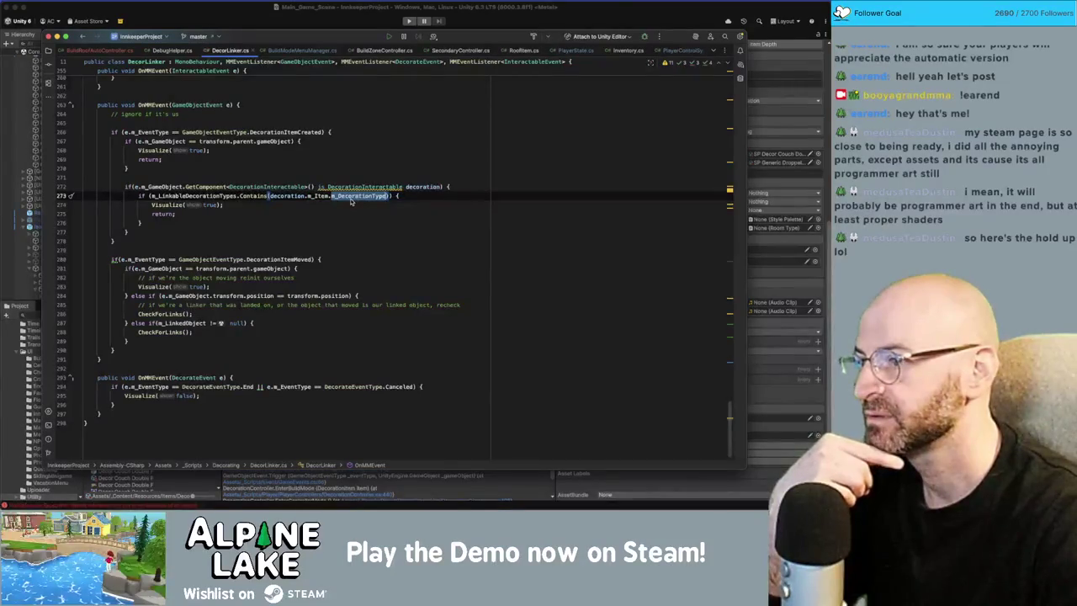
{"action": "mouse_move", "coordinate": [348, 200]}
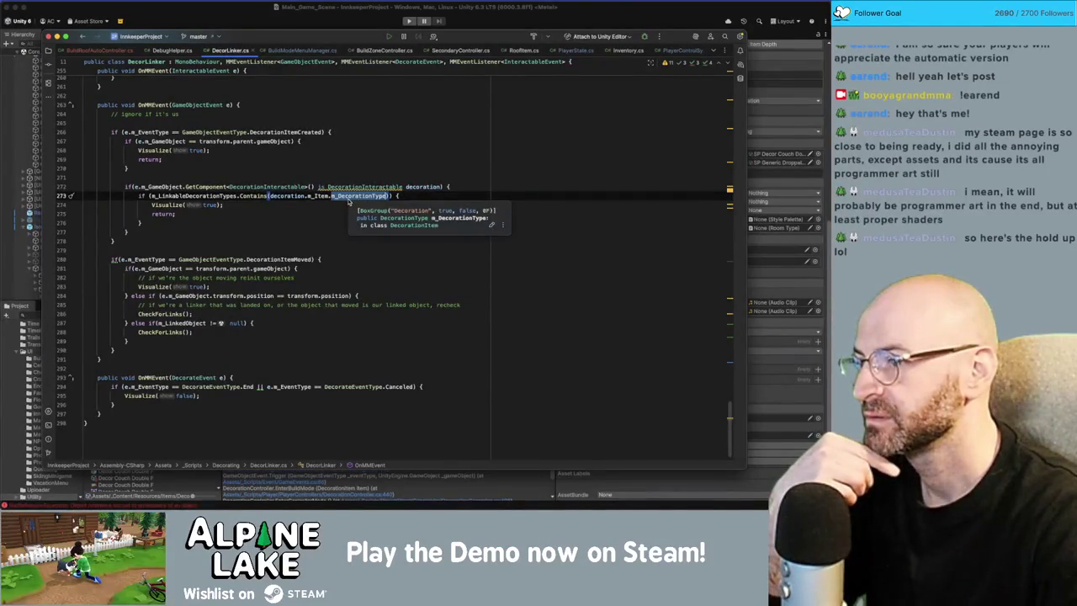
{"action": "left_click", "coordinate": [302, 195]}
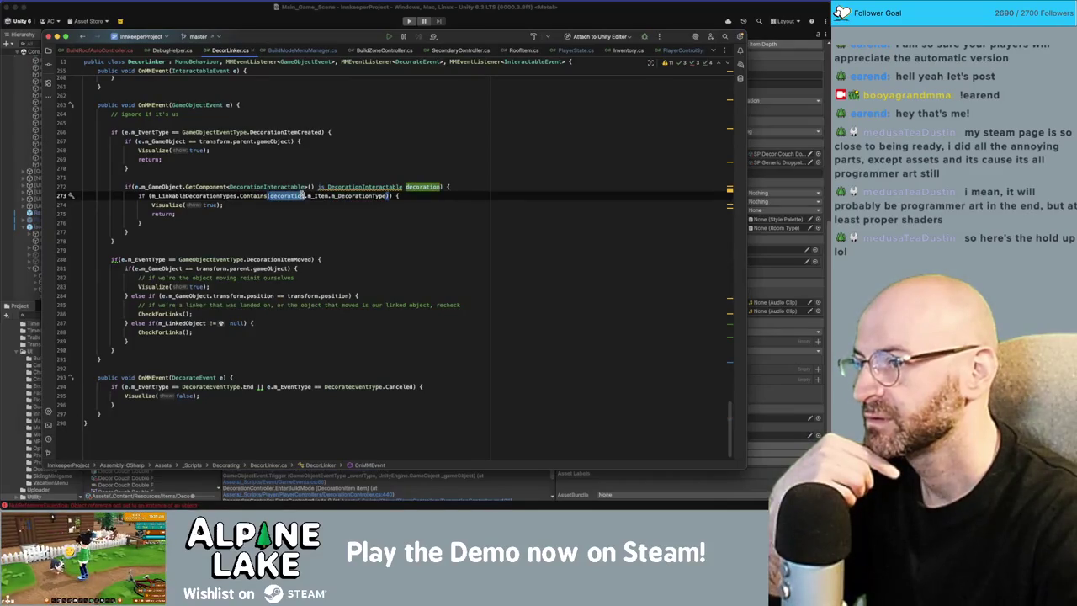
{"action": "double_click", "coordinate": [352, 186]}
{"action": "double_click", "coordinate": [424, 186]}
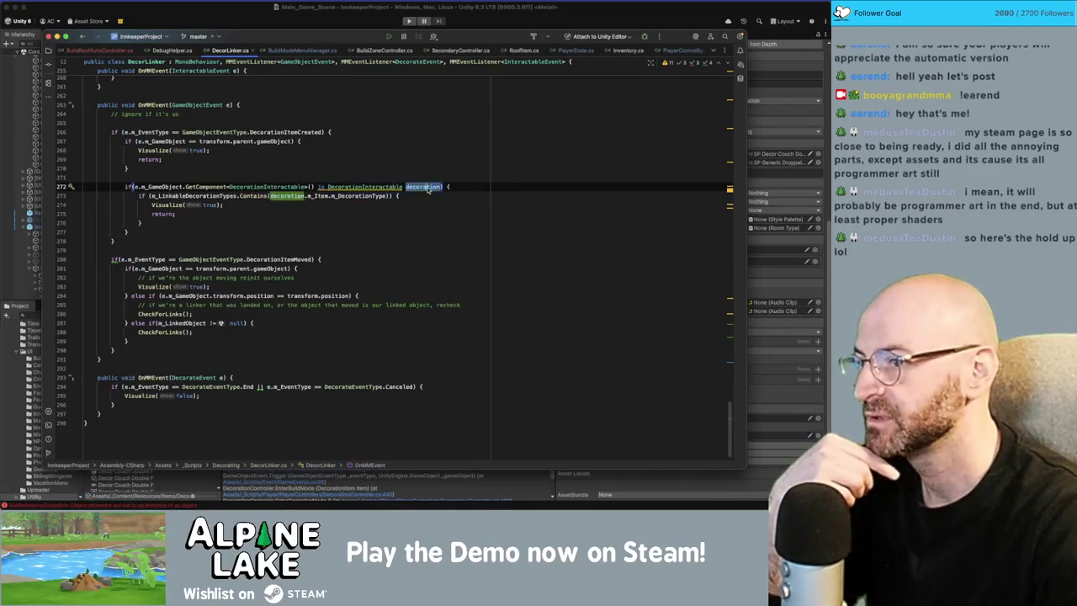
{"action": "double_click", "coordinate": [360, 195]}
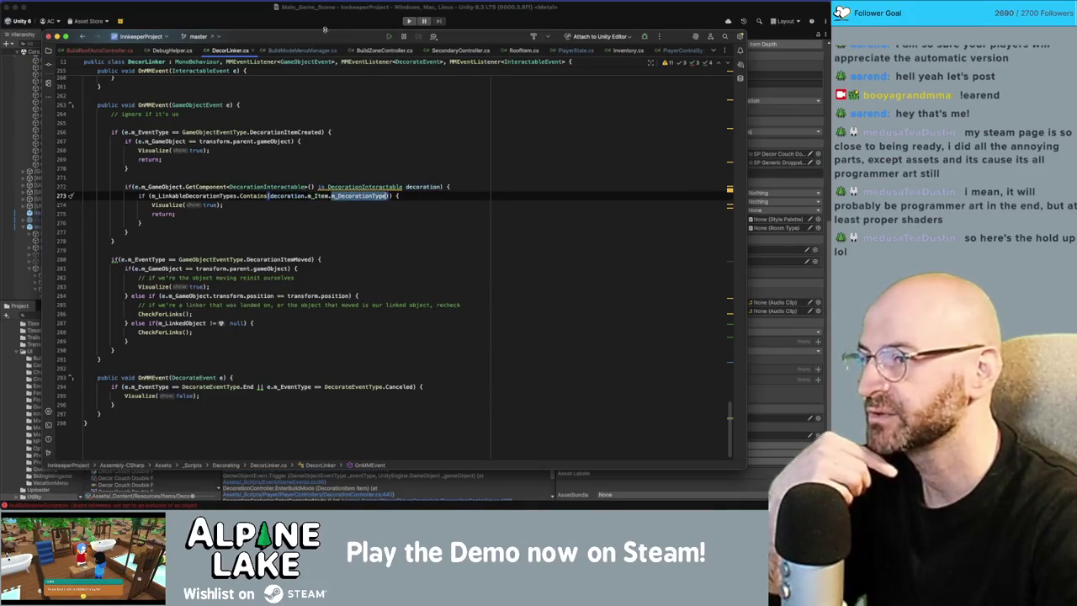
Open the error's source line in the code editor and jump to the m_Item declaration.
{"action": "left_click", "coordinate": [323, 22]}
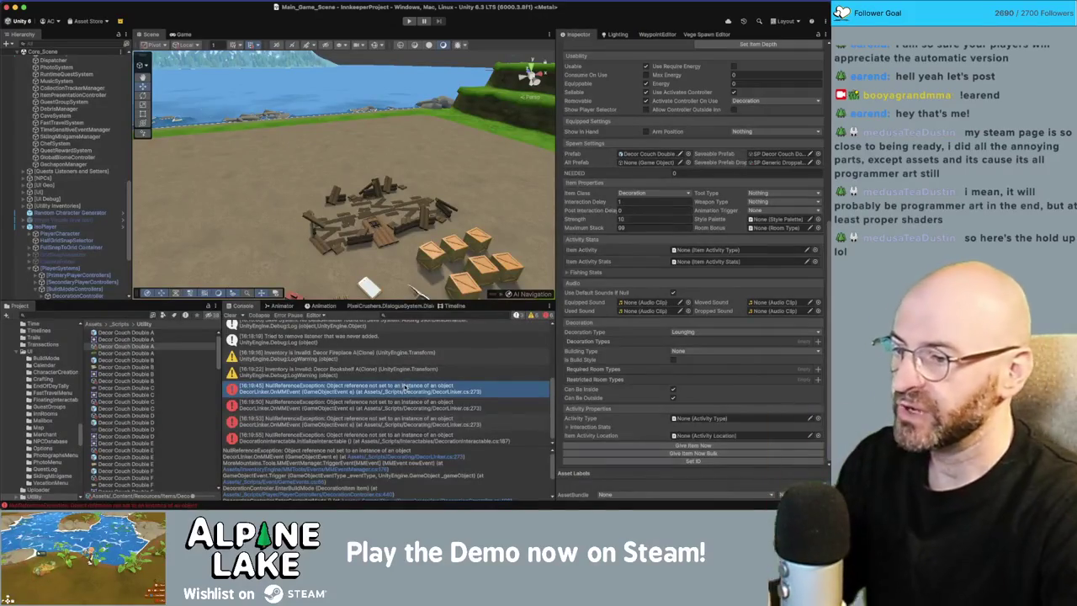
{"action": "double_click", "coordinate": [404, 387]}
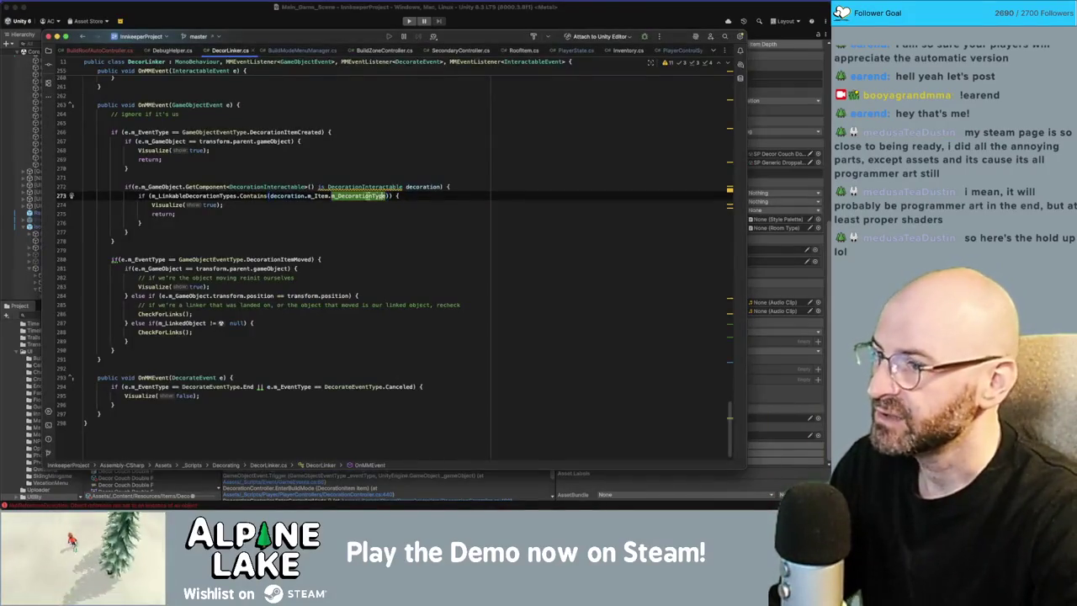
{"action": "left_click", "coordinate": [323, 195]}
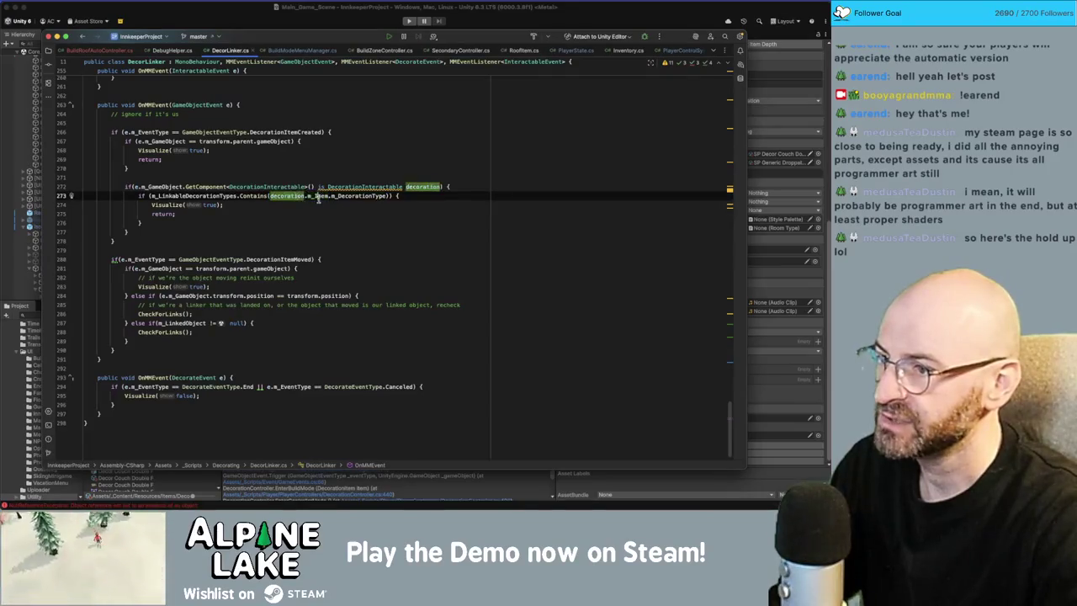
{"action": "left_click", "coordinate": [320, 195], "text": "super"}
Open the Decor Couch Double A prefab's DecorationInteractable script and select its m_Item field.
{"action": "key", "text": "super+Tab"}
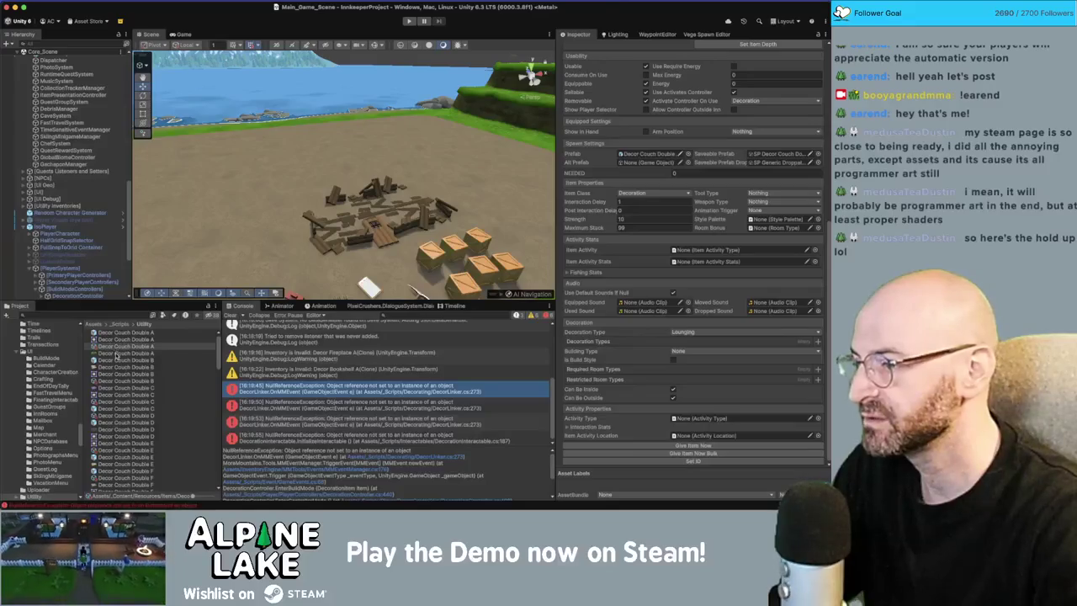
{"action": "left_click", "coordinate": [132, 334]}
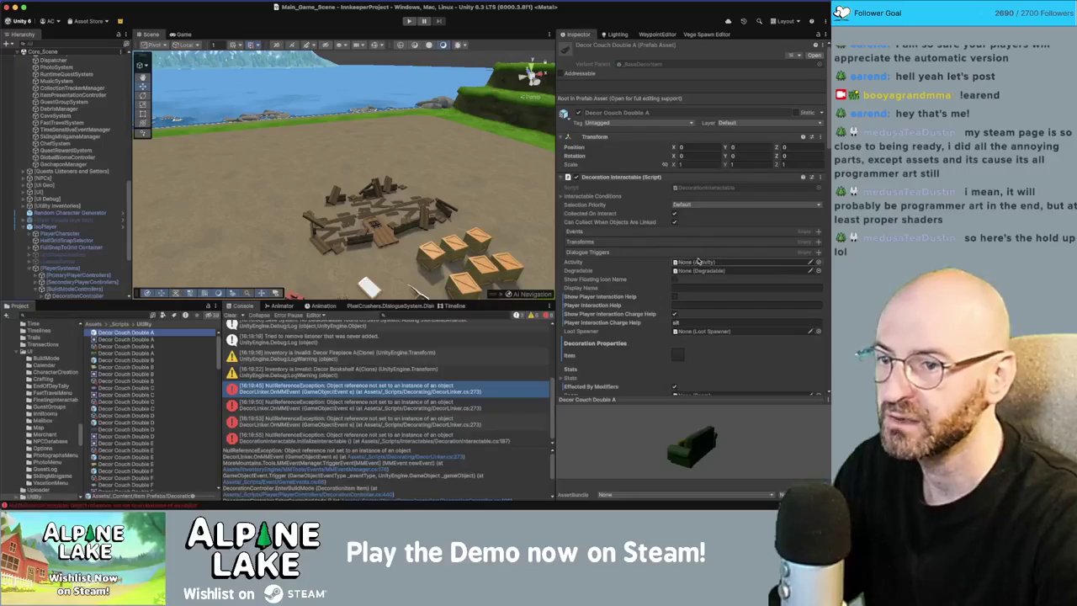
{"action": "double_click", "coordinate": [695, 191]}
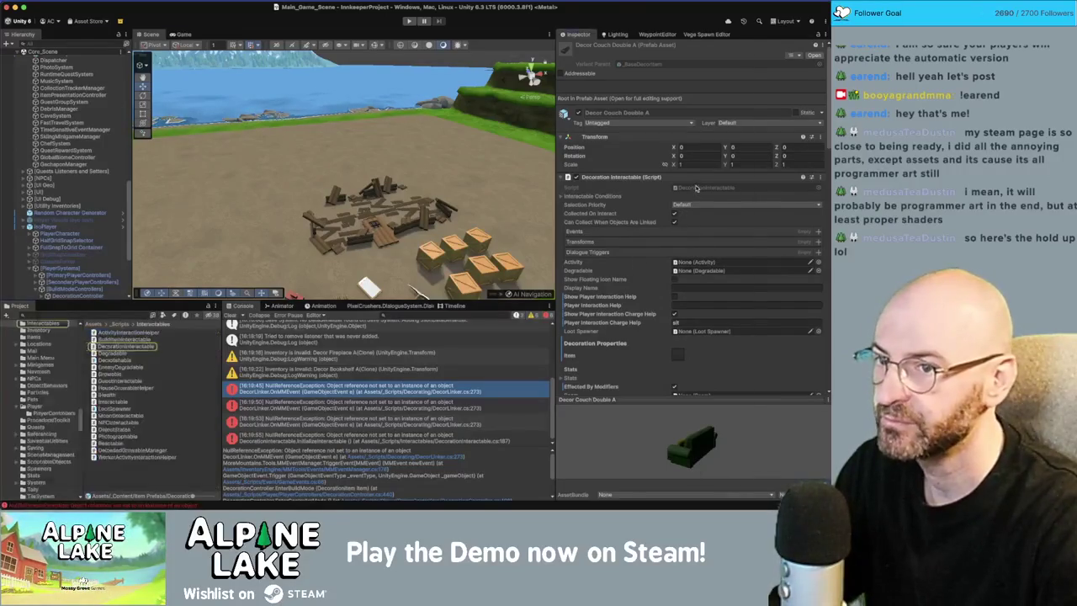
{"action": "double_click", "coordinate": [182, 116]}
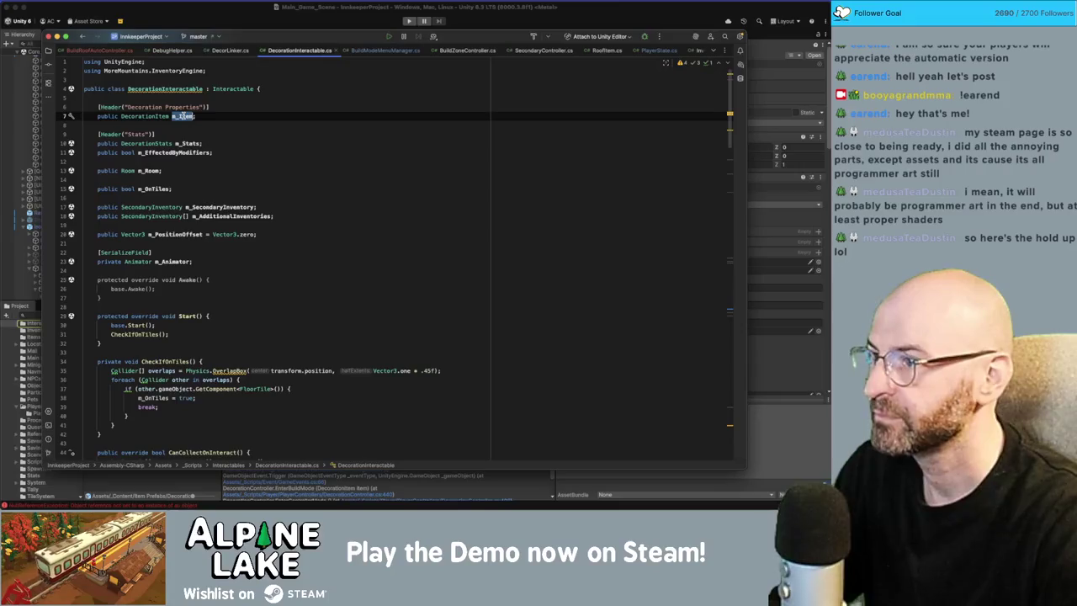
Look over DecorationInteractable.cs, then return to the Unity editor.
{"action": "scroll", "coordinate": [276, 231], "scroll_direction": "down", "scroll_amount": 10}
{"action": "scroll", "coordinate": [277, 231], "scroll_direction": "up", "scroll_amount": 8}
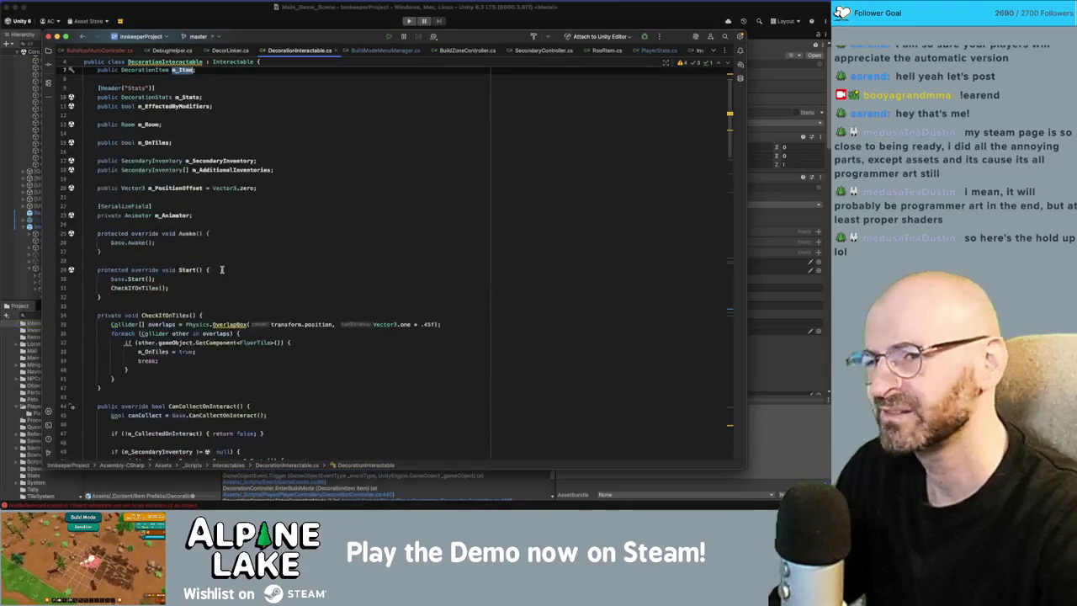
{"action": "key", "text": "super+Tab"}
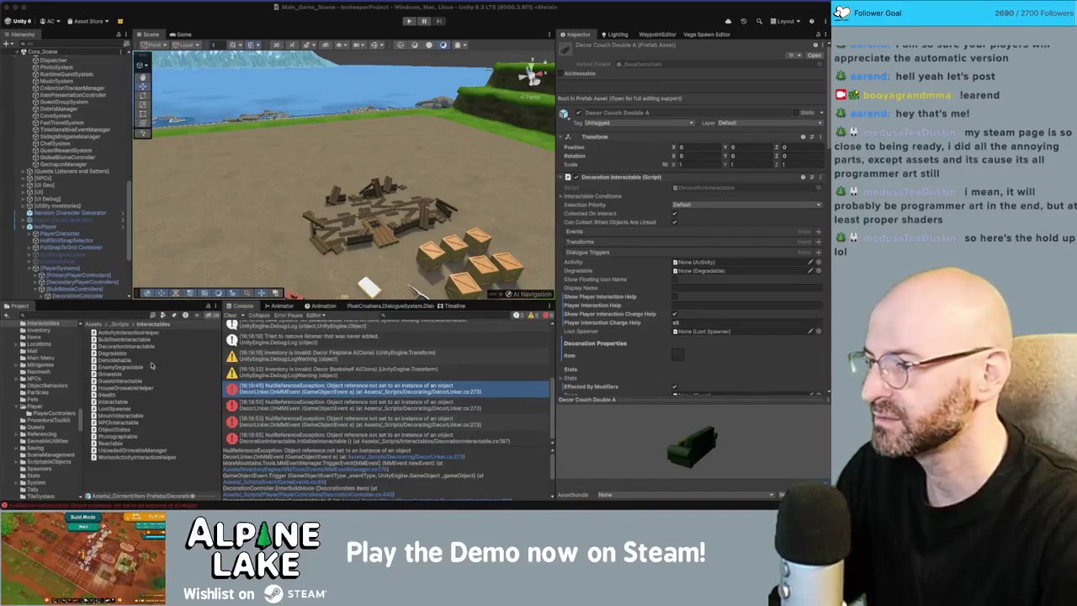
Activate the Project search field, then cycle through Chrome back toward Rider.
{"action": "left_click", "coordinate": [126, 314]}
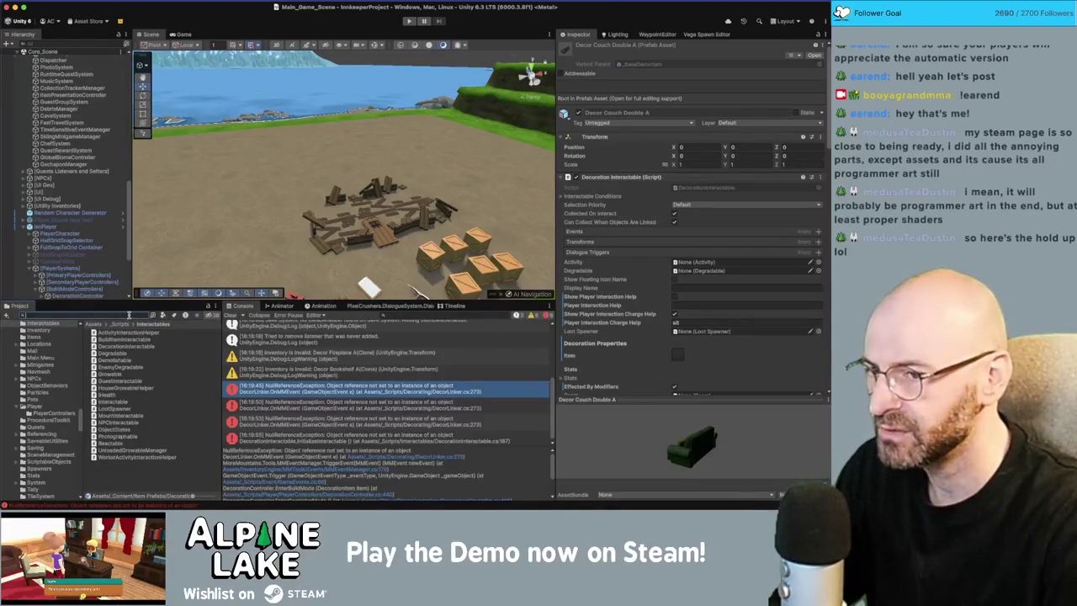
{"action": "key", "text": "super+Tab"}
{"action": "key", "text": "super+Tab"}
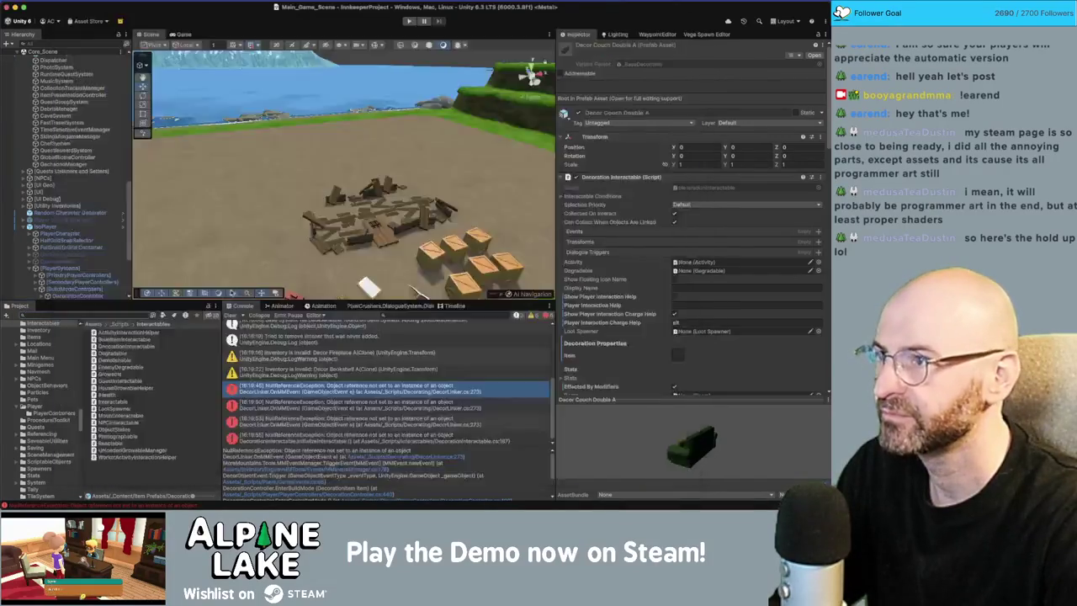
{"action": "key", "text": "super+Tab"}
{"action": "key", "text": "ctrl+Tab"}
{"action": "key", "text": "super+Tab"}
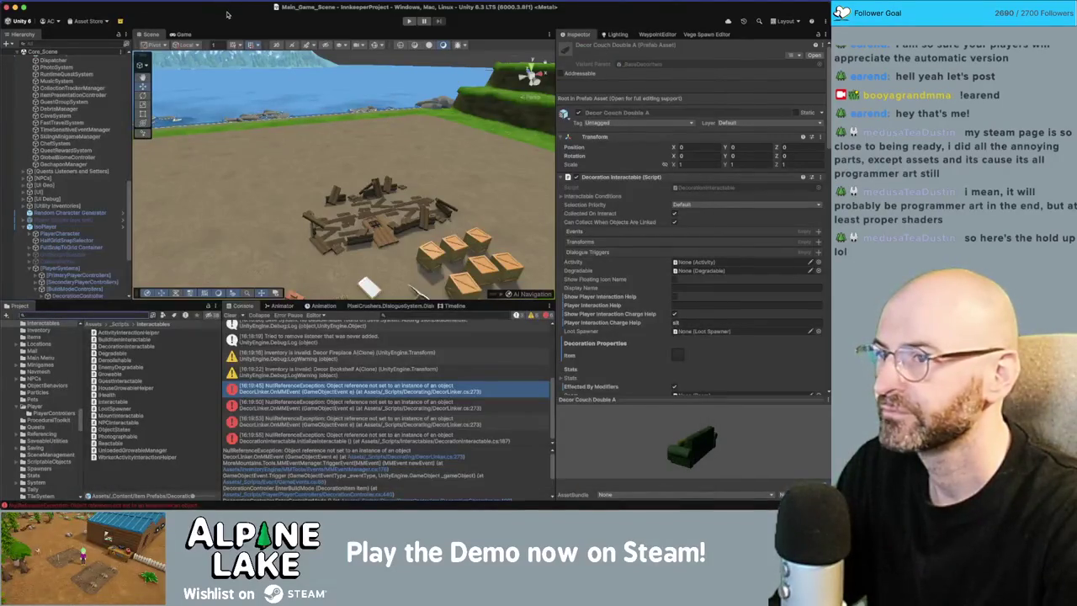
{"action": "key", "text": "super+Tab"}
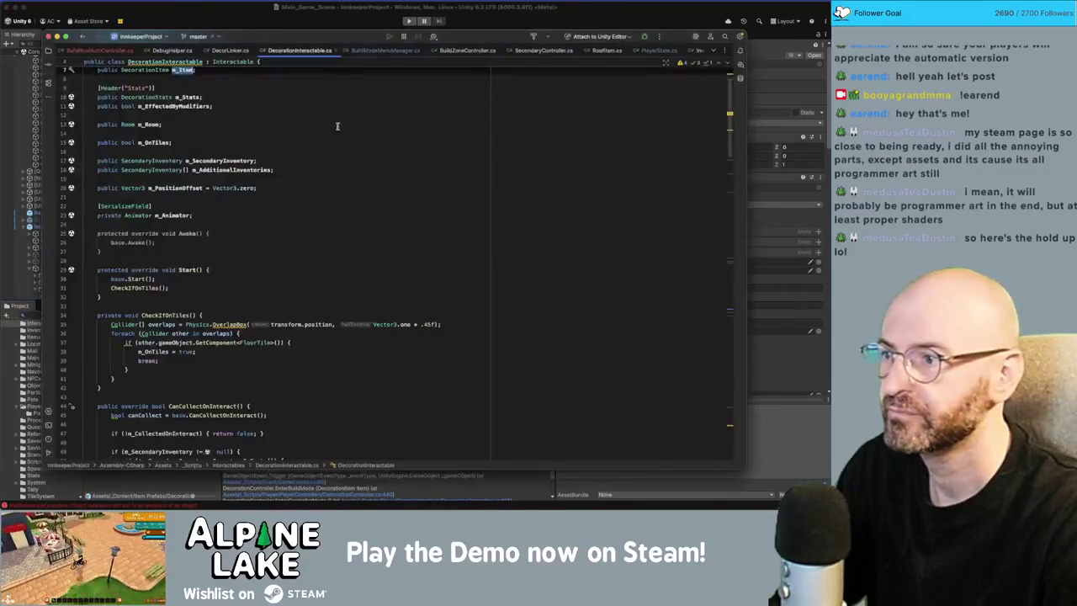
Search DecorationInteractable.cs for m_Item, step through each use, then return to Unity.
{"action": "left_click", "coordinate": [198, 197]}
{"action": "double_click", "coordinate": [186, 117]}
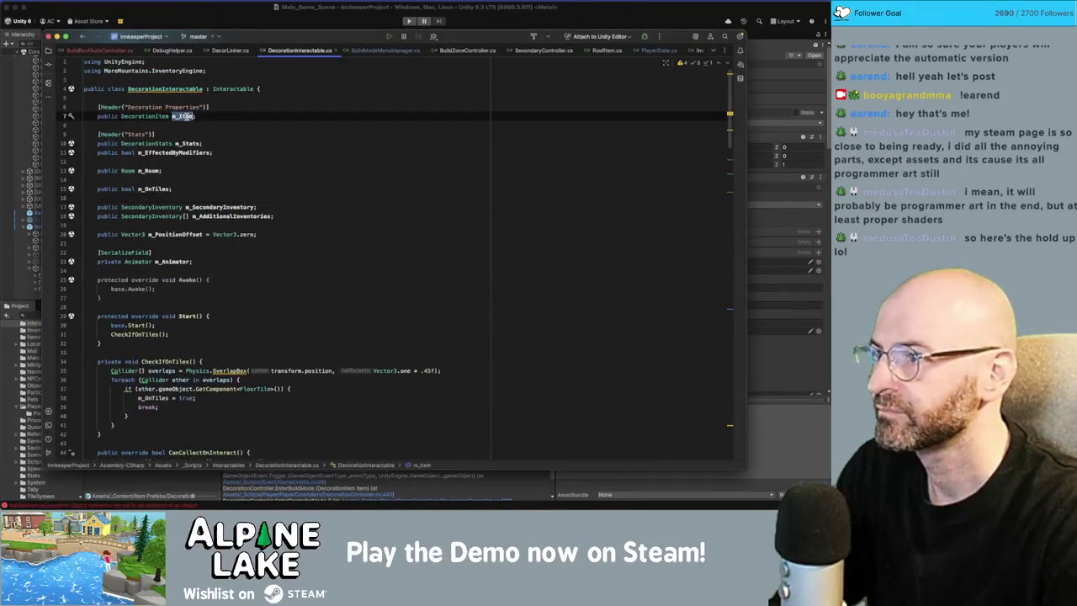
{"action": "key", "text": "super+f"}
{"action": "key", "text": "Return"}
{"action": "key", "text": "Return"}
{"action": "key", "text": "Return"}
{"action": "key", "text": "Return"}
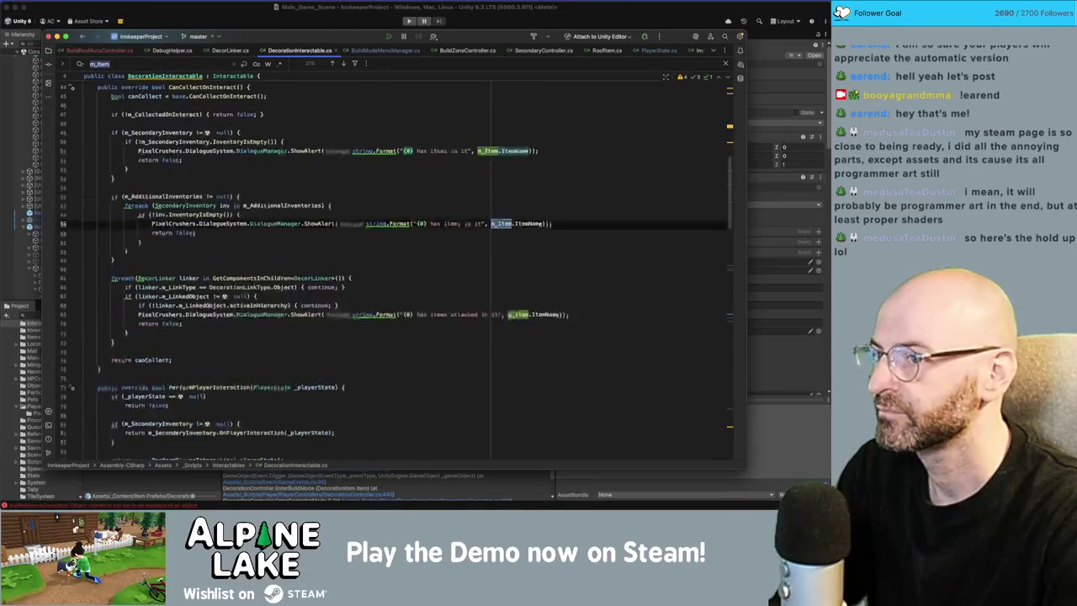
{"action": "key", "text": "Return"}
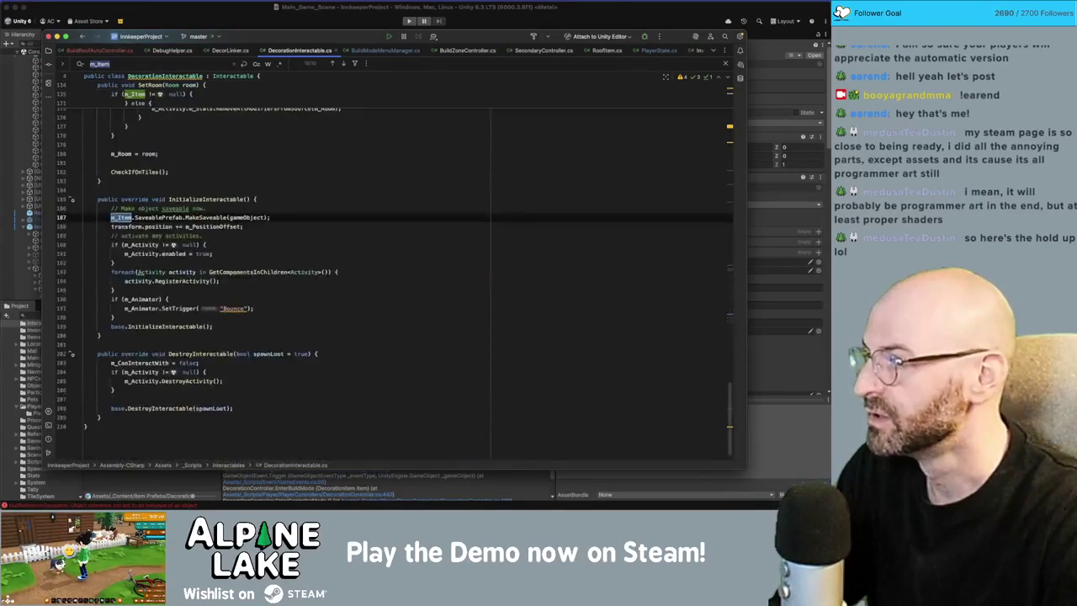
{"action": "scroll", "coordinate": [283, 241], "scroll_direction": "up", "scroll_amount": 20}
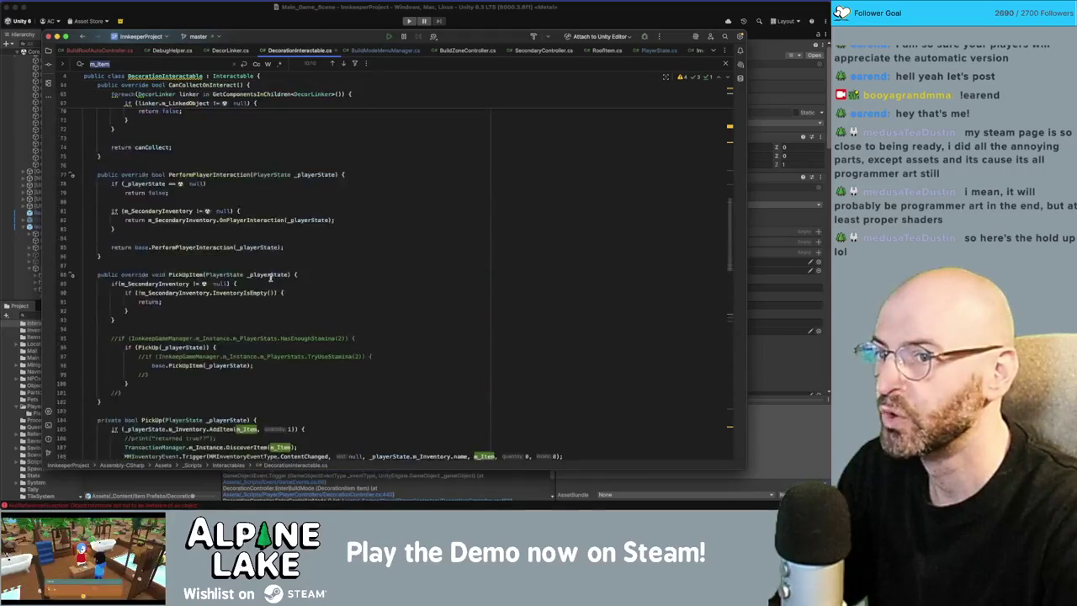
{"action": "left_click", "coordinate": [687, 11]}
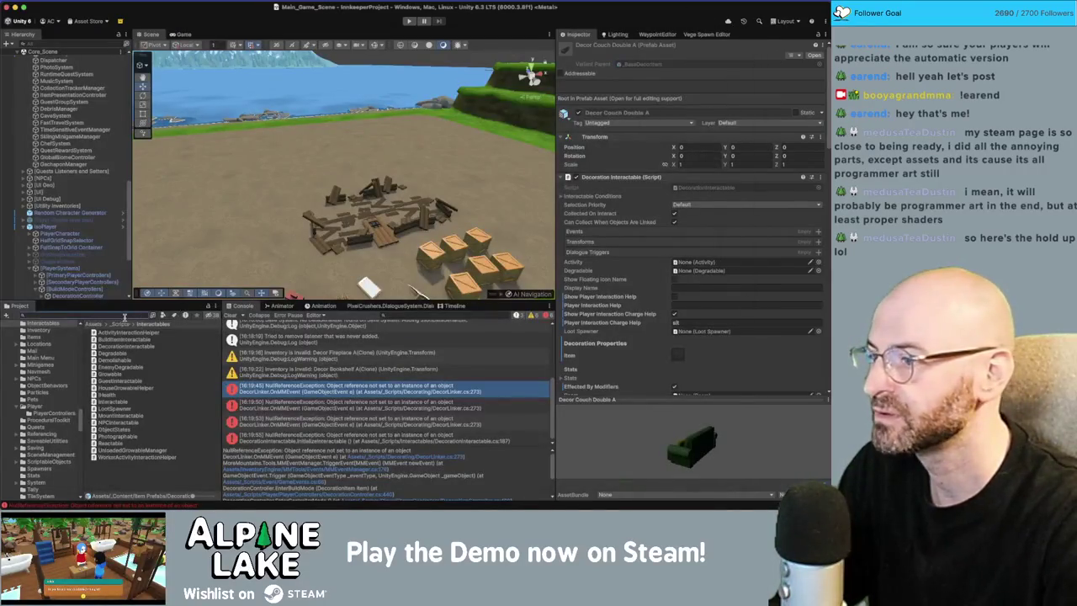
Assign the cozy sofa item to the Decor Couch Double A prefab's Item field.
{"action": "type", "text": "couchd"}
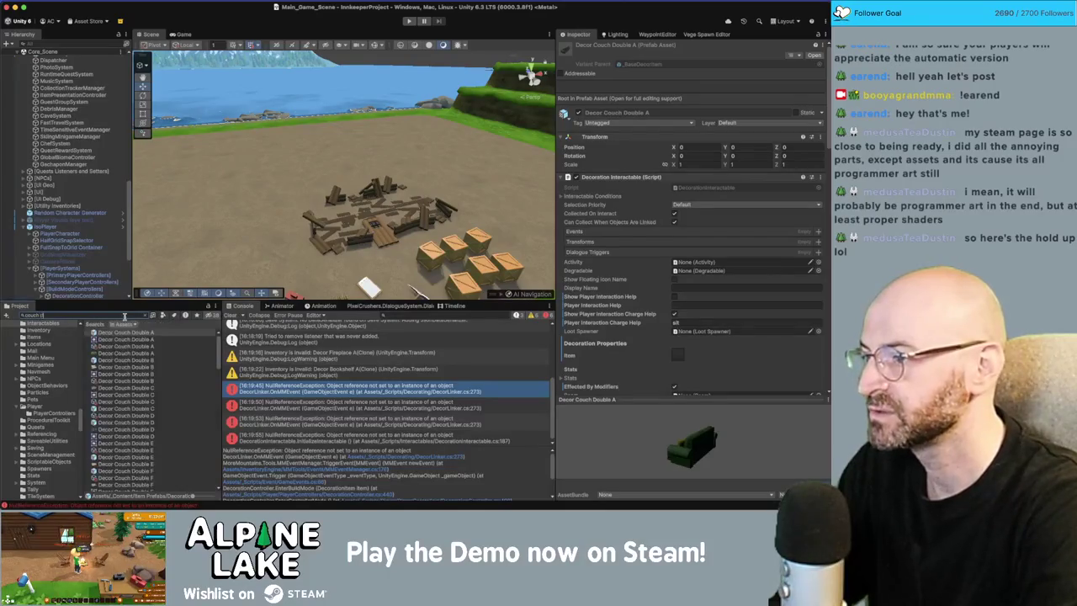
{"action": "type", "text": " a"}
{"action": "left_click", "coordinate": [126, 333]}
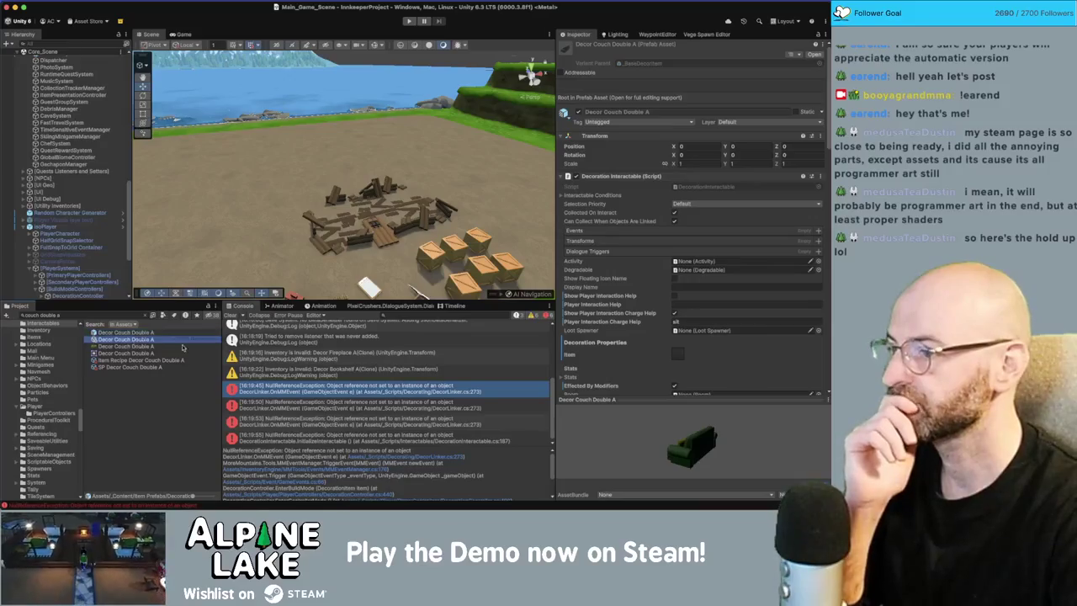
{"action": "left_click_drag", "start_coordinate": [133, 344], "coordinate": [679, 357]}
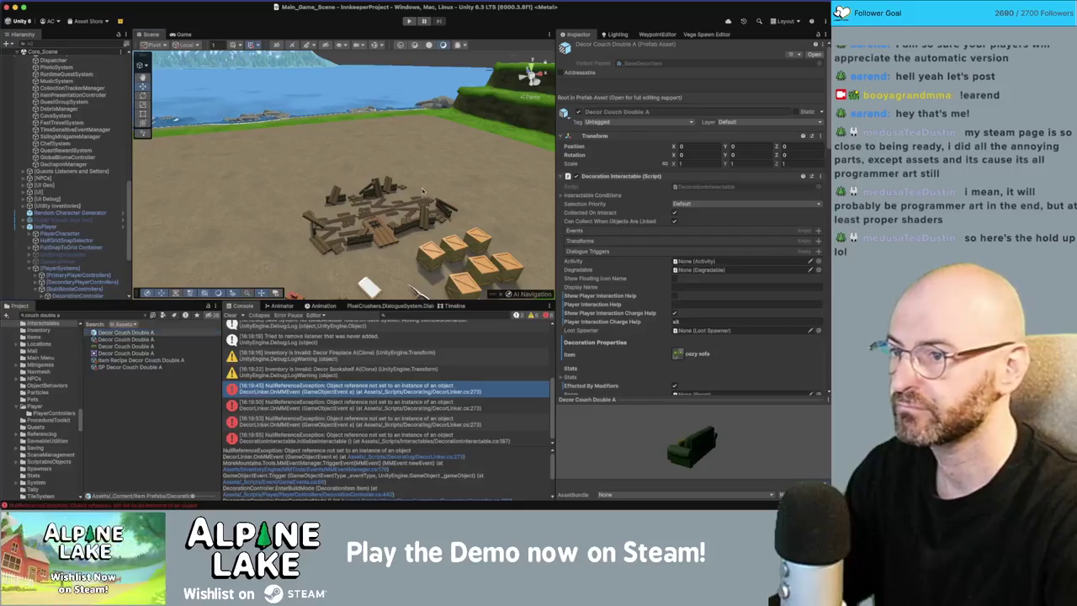
Check the linked Item on the other double couch prefabs, then enter Play mode.
{"action": "left_click_drag", "start_coordinate": [413, 188], "coordinate": [167, 218]}
{"action": "left_click", "coordinate": [122, 332]}
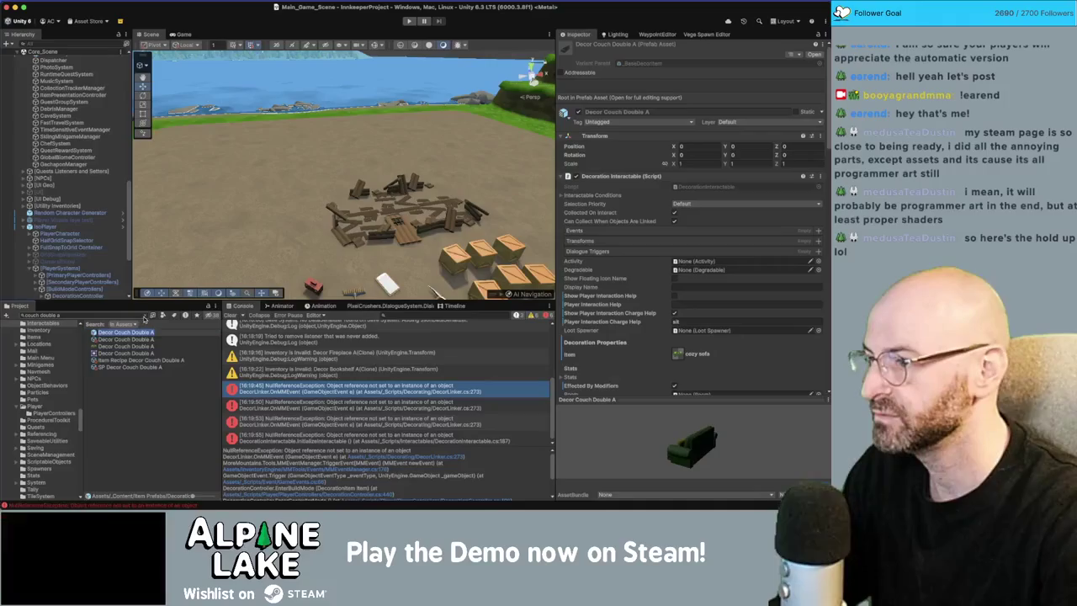
{"action": "left_click", "coordinate": [147, 316]}
{"action": "left_click", "coordinate": [150, 418]}
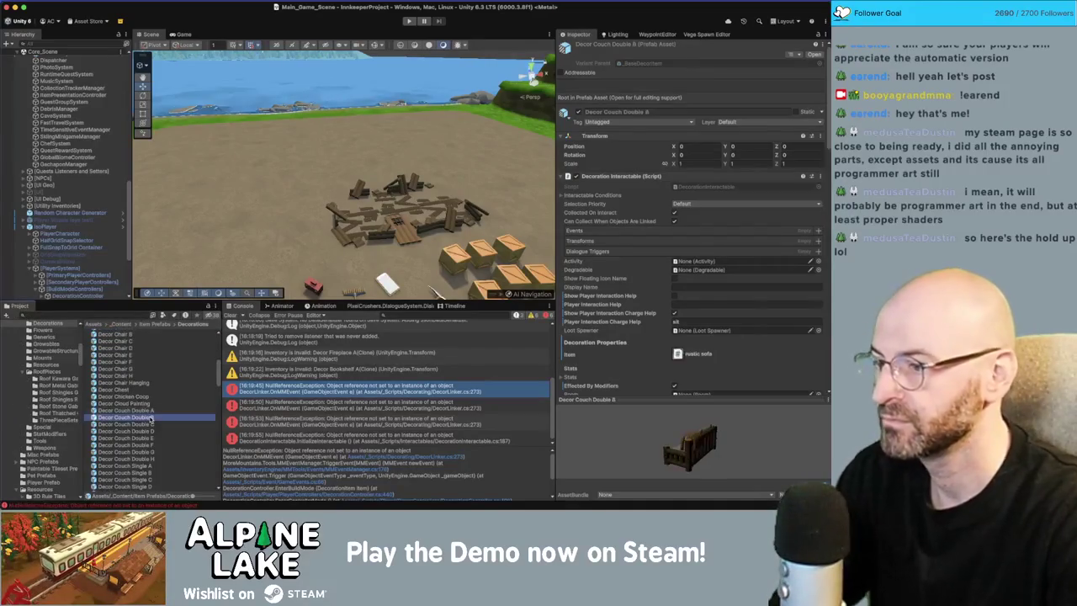
{"action": "key", "text": "Down"}
{"action": "key", "text": "Up"}
{"action": "key", "text": "Up"}
{"action": "key", "text": "Down"}
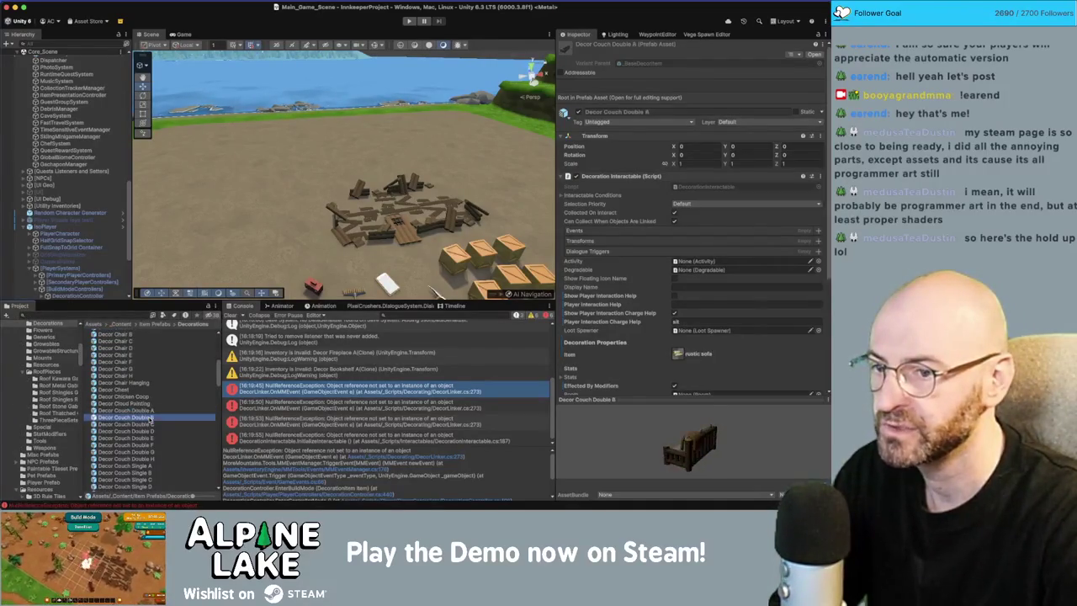
{"action": "key", "text": "Down"}
{"action": "key", "text": "Down"}
{"action": "key", "text": "Down"}
{"action": "key", "text": "Down"}
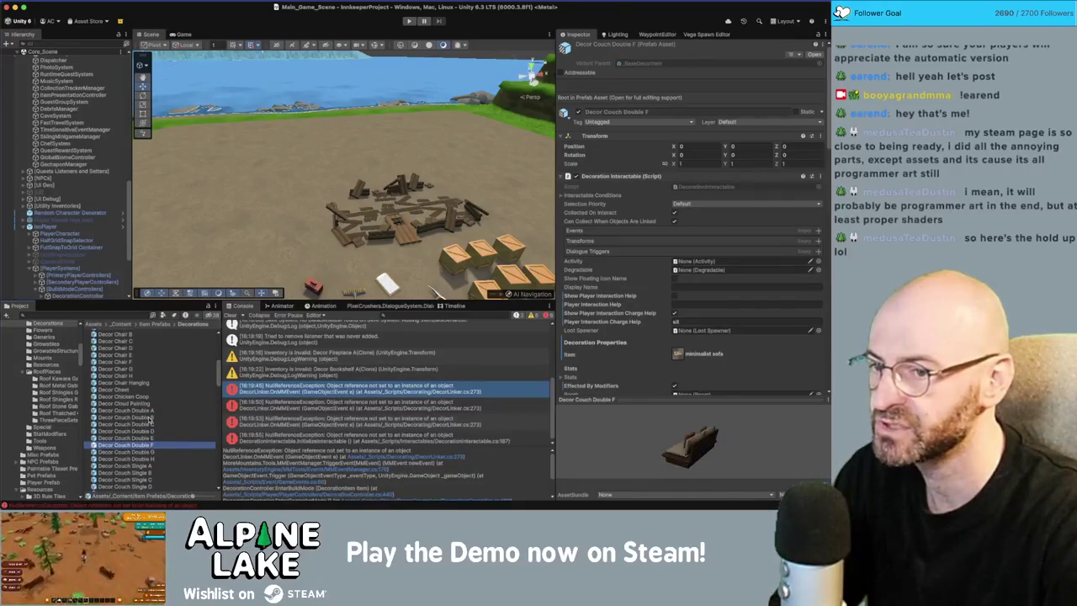
{"action": "key", "text": "Up"}
{"action": "key", "text": "Up"}
{"action": "left_click", "coordinate": [409, 22]}
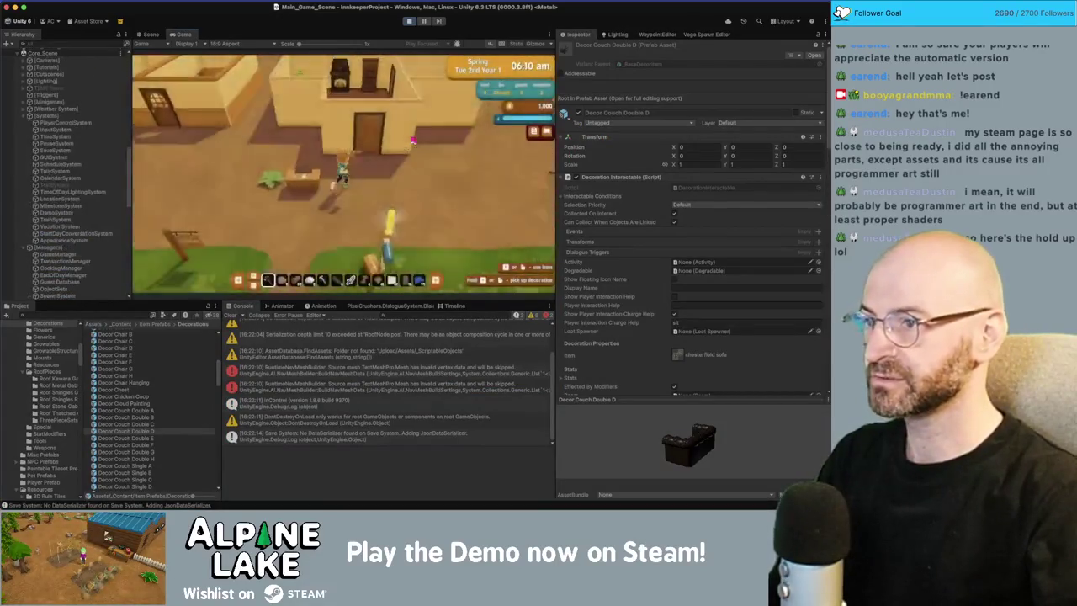
Walk the character into the inn and filter the Project to 'decor couch'.
{"action": "key", "text": "w"}
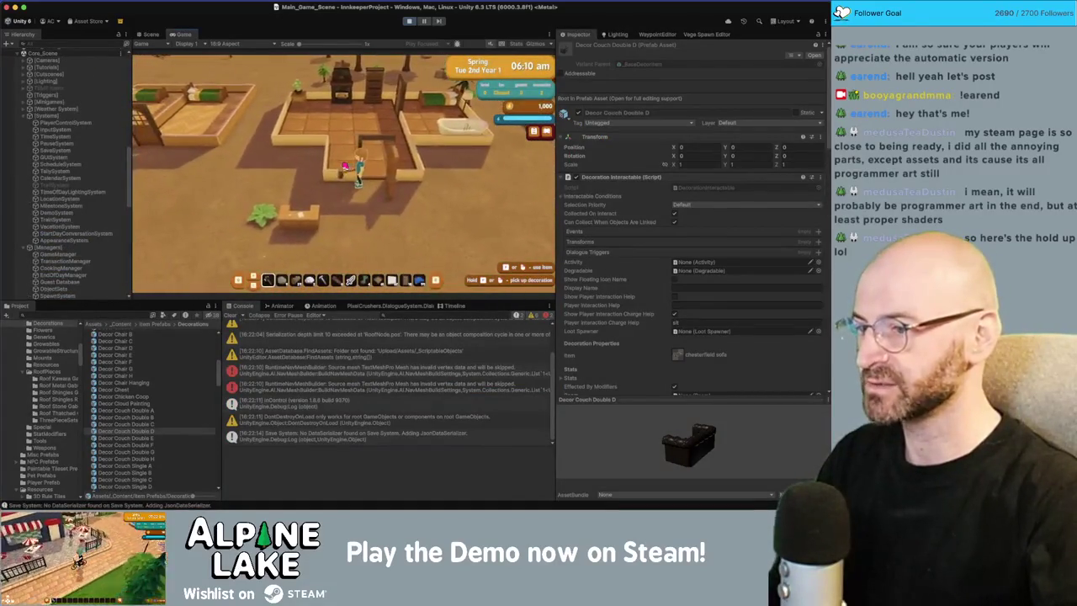
{"action": "left_click", "coordinate": [119, 316]}
{"action": "type", "text": "decor couc"}
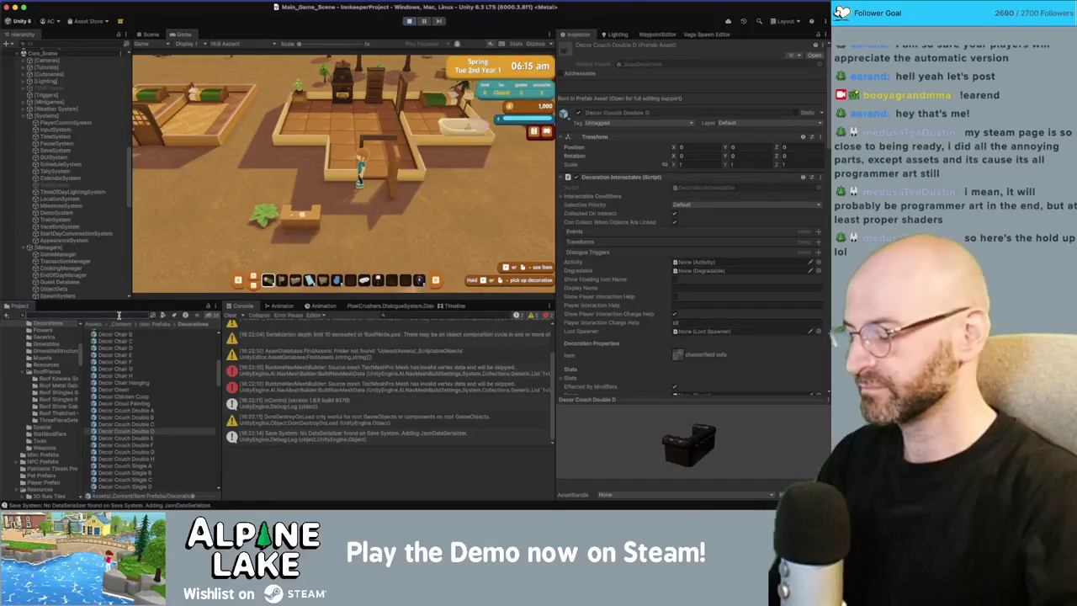
{"action": "type", "text": "h"}
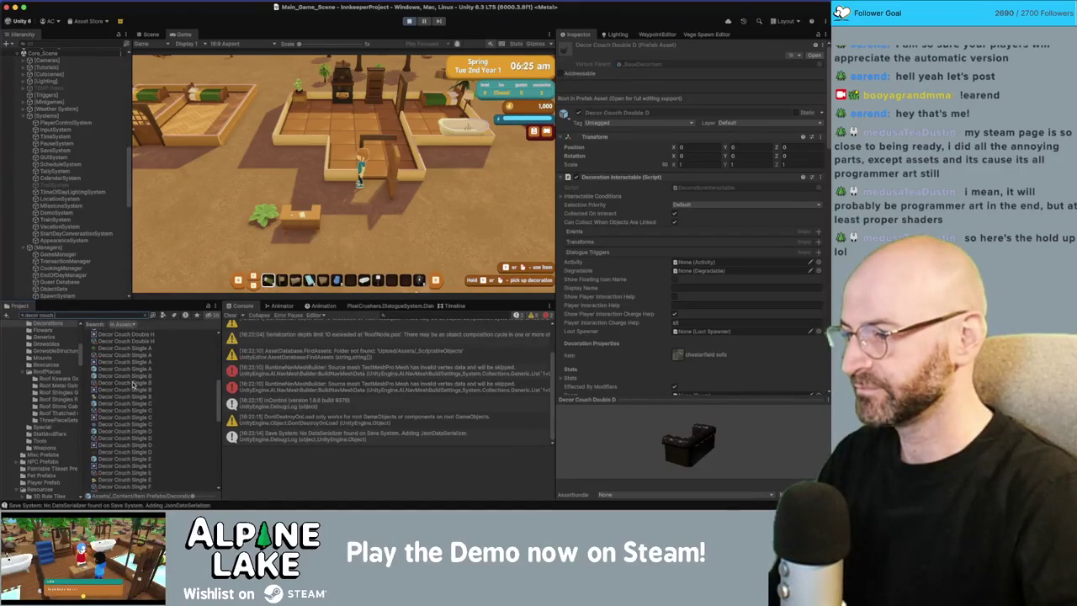
{"action": "scroll", "coordinate": [134, 350], "scroll_direction": "up", "scroll_amount": 10}
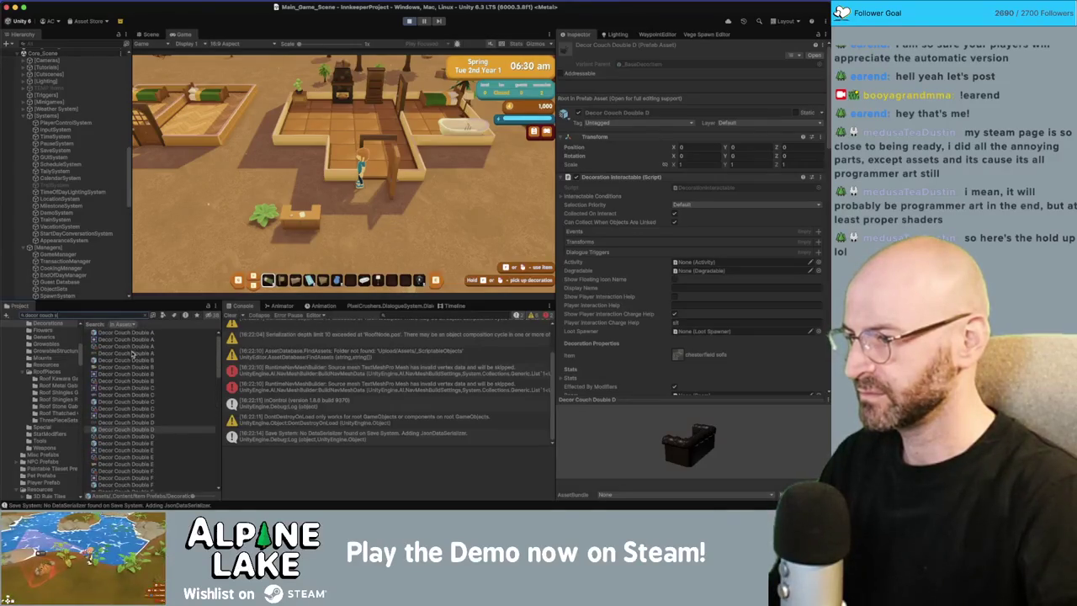
{"action": "scroll", "coordinate": [132, 352], "scroll_direction": "down", "scroll_amount": 5}
Give the player the cozy sofa chair from the Decor Couch Single A item.
{"action": "left_click", "coordinate": [127, 347]}
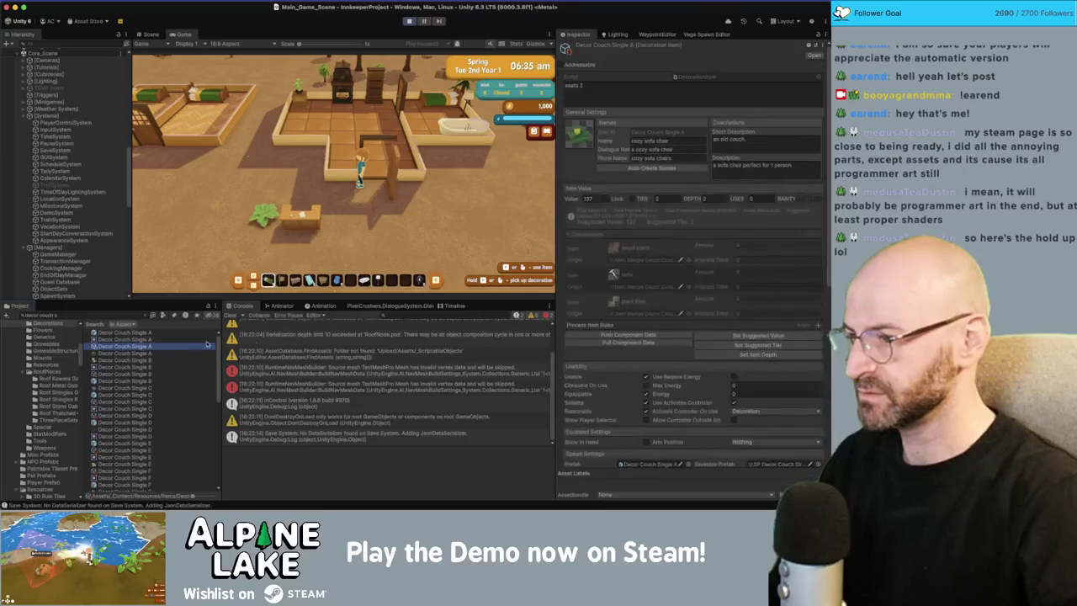
{"action": "scroll", "coordinate": [706, 404], "scroll_direction": "down", "scroll_amount": 10}
{"action": "left_click", "coordinate": [713, 447]}
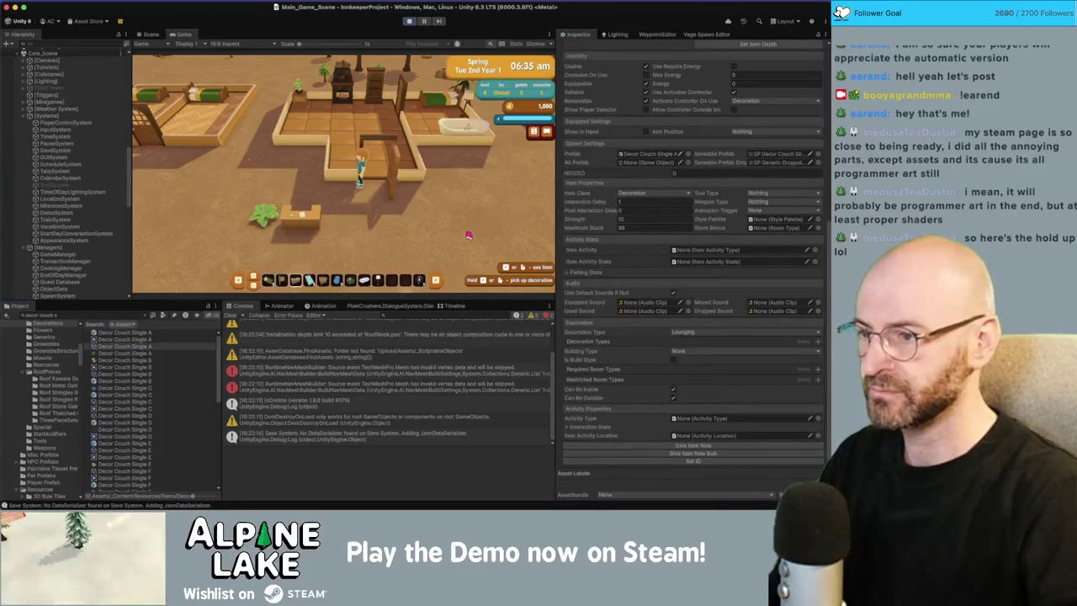
{"action": "key", "text": "s"}
Narrow the search to 'd A' and give the player the cozy sofa from Decor Couch Double A.
{"action": "key", "text": "BackSpace"}
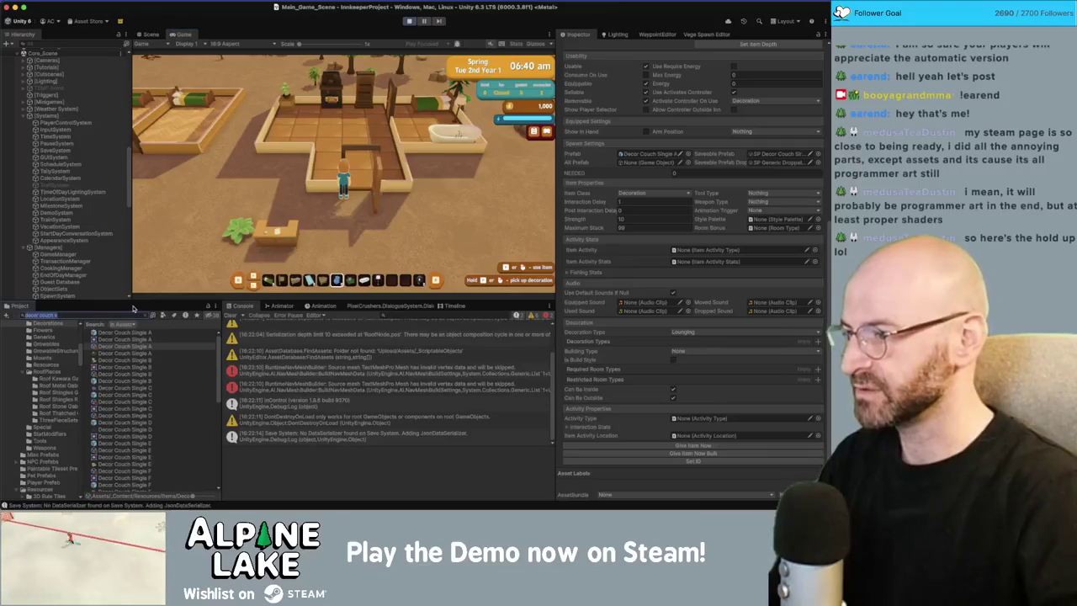
{"action": "type", "text": "double A"}
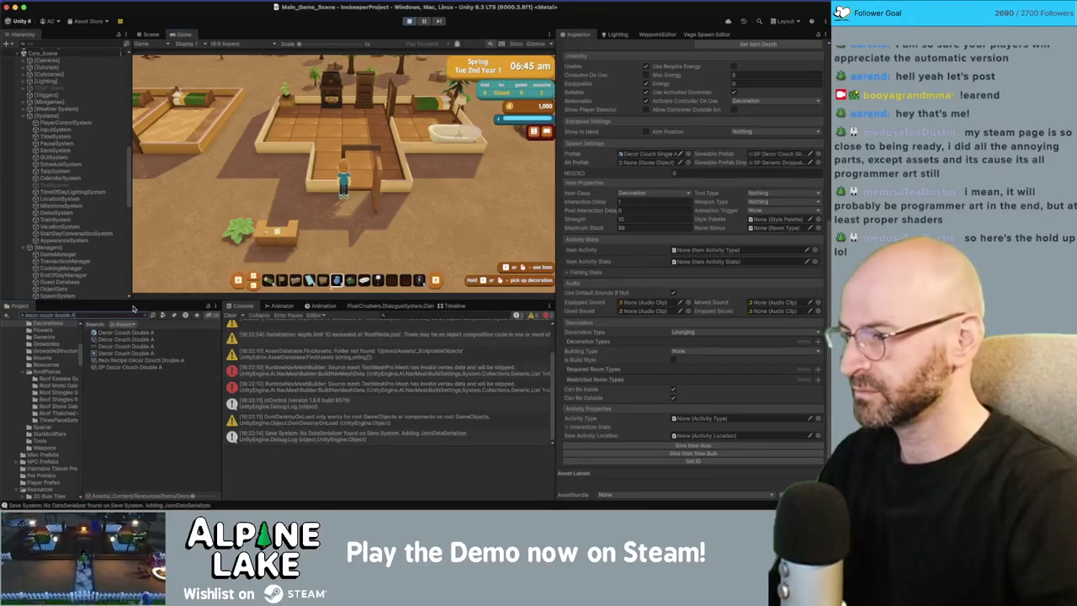
{"action": "left_click", "coordinate": [127, 339]}
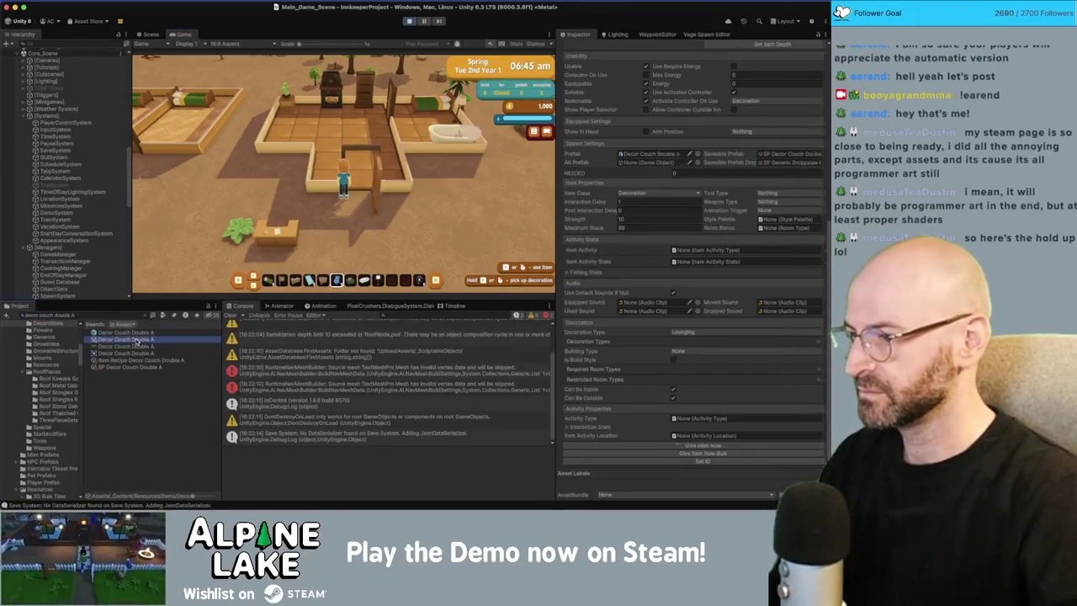
{"action": "left_click", "coordinate": [691, 445]}
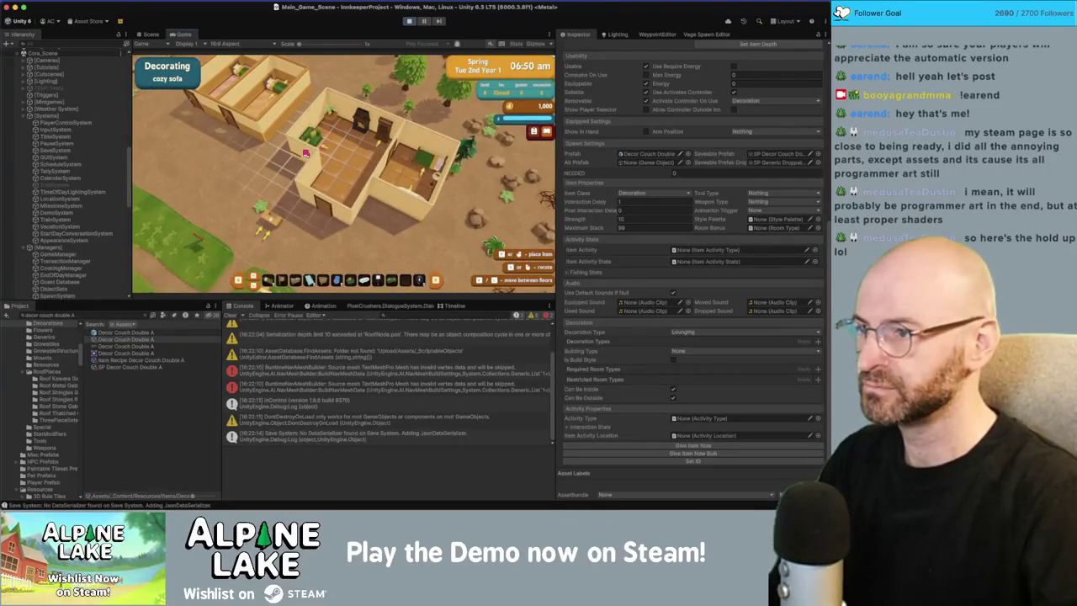
Briefly toggle sofa-chair decorating, walk into the room, and switch to redecorating mode.
{"action": "key", "text": "Escape"}
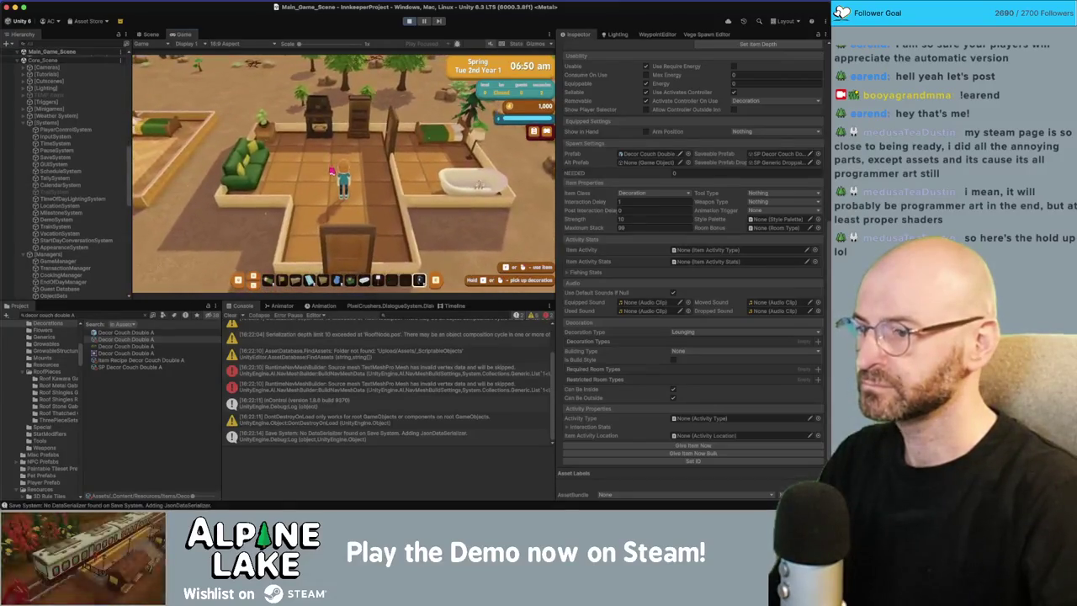
{"action": "key", "text": "e"}
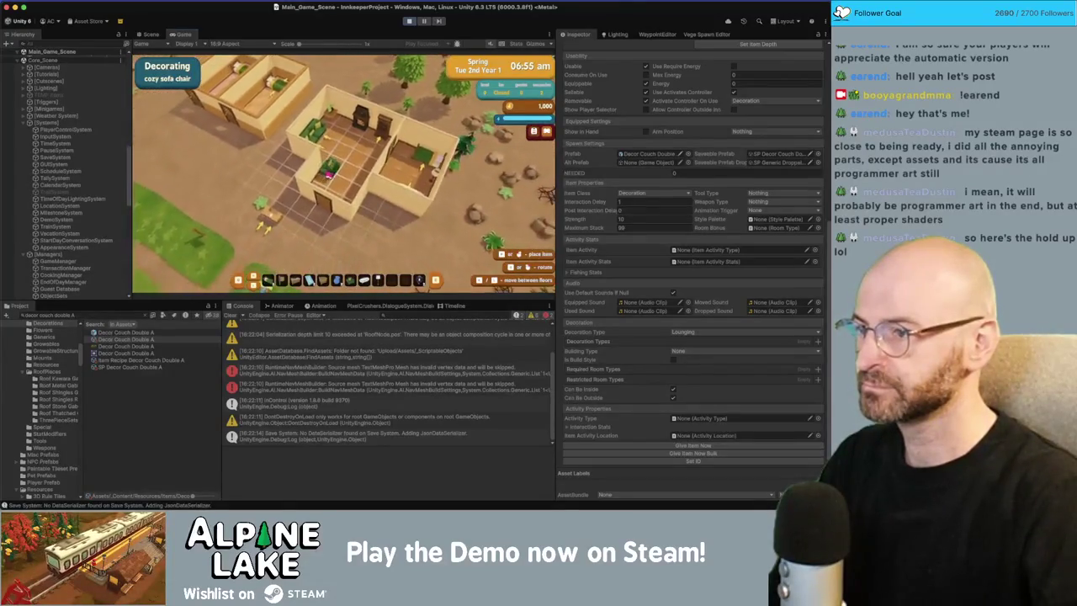
{"action": "key", "text": "Escape"}
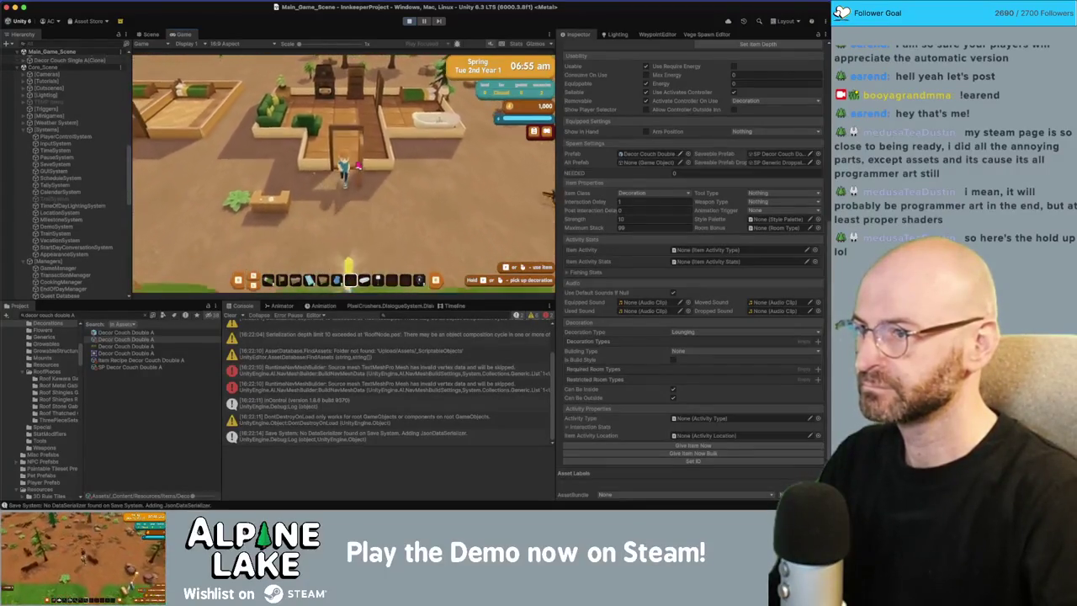
{"action": "key", "text": "w"}
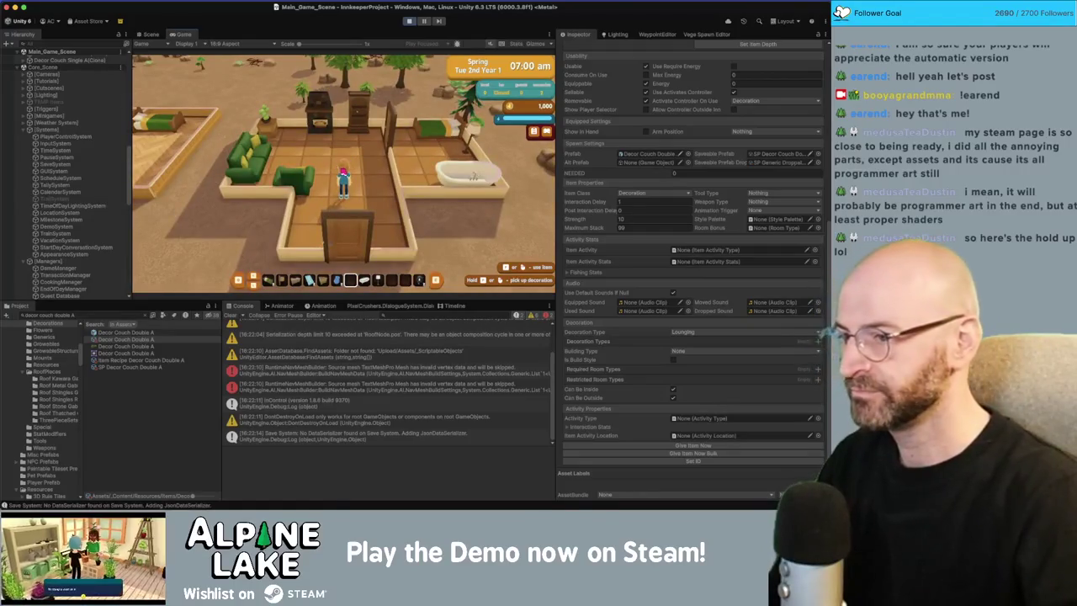
{"action": "scroll", "coordinate": [347, 280], "scroll_direction": "up", "scroll_amount": 1}
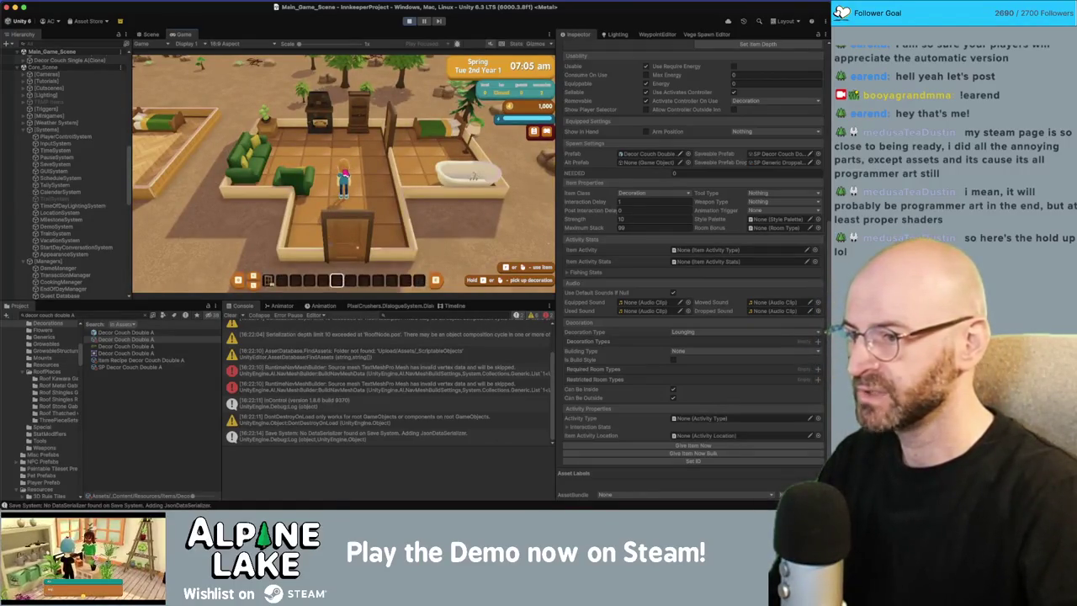
{"action": "key", "text": "e"}
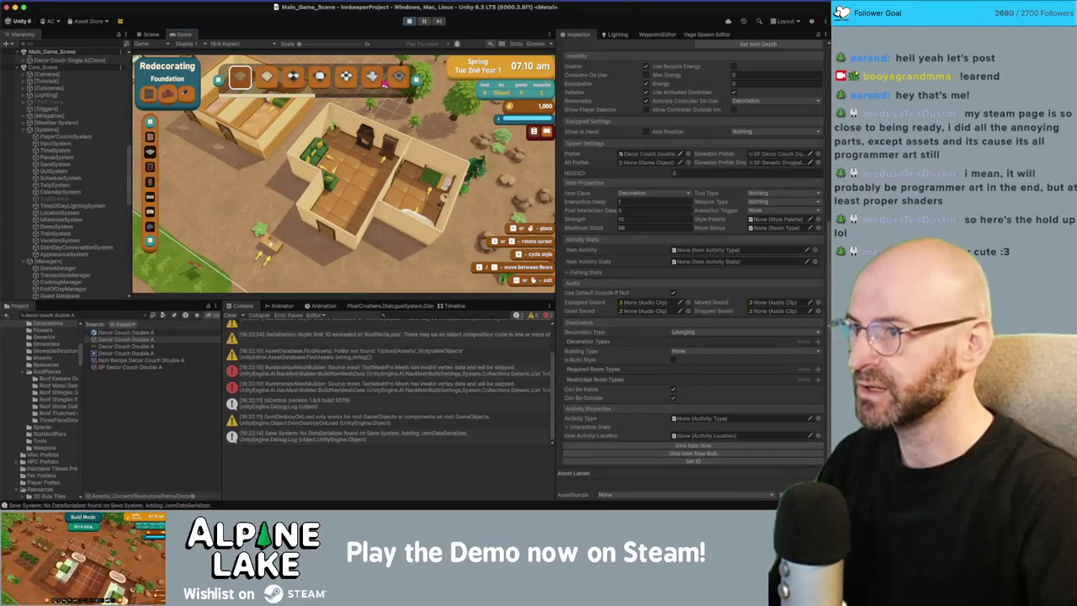
Try placing a foundation piece, leave Redecorating, and search the Project for 'dec'.
{"action": "scroll", "coordinate": [378, 83], "scroll_direction": "down", "scroll_amount": 2}
{"action": "scroll", "coordinate": [379, 83], "scroll_direction": "down", "scroll_amount": 1}
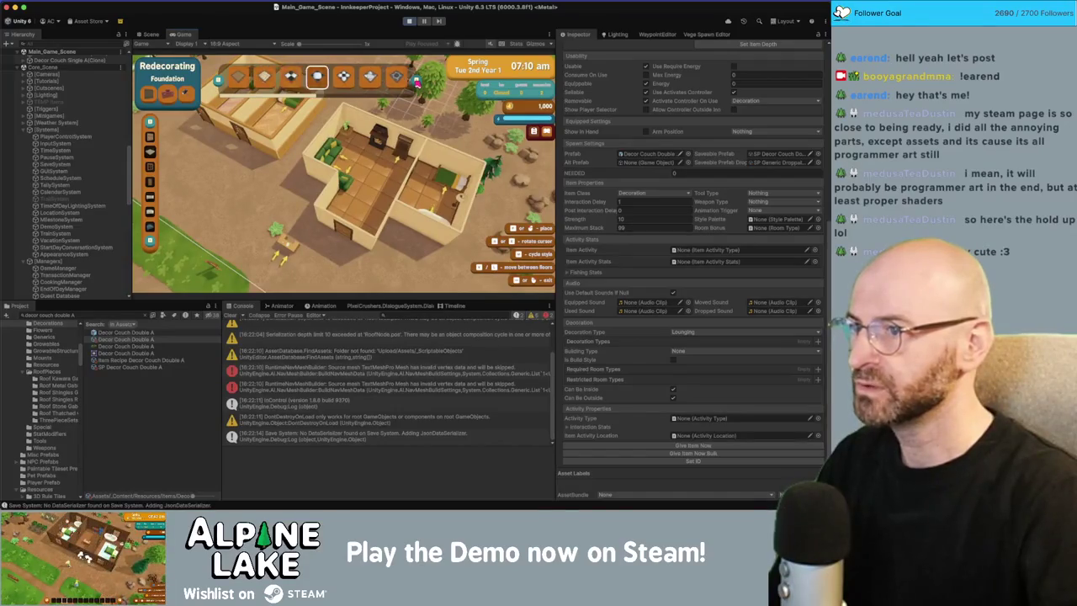
{"action": "left_click", "coordinate": [371, 171]}
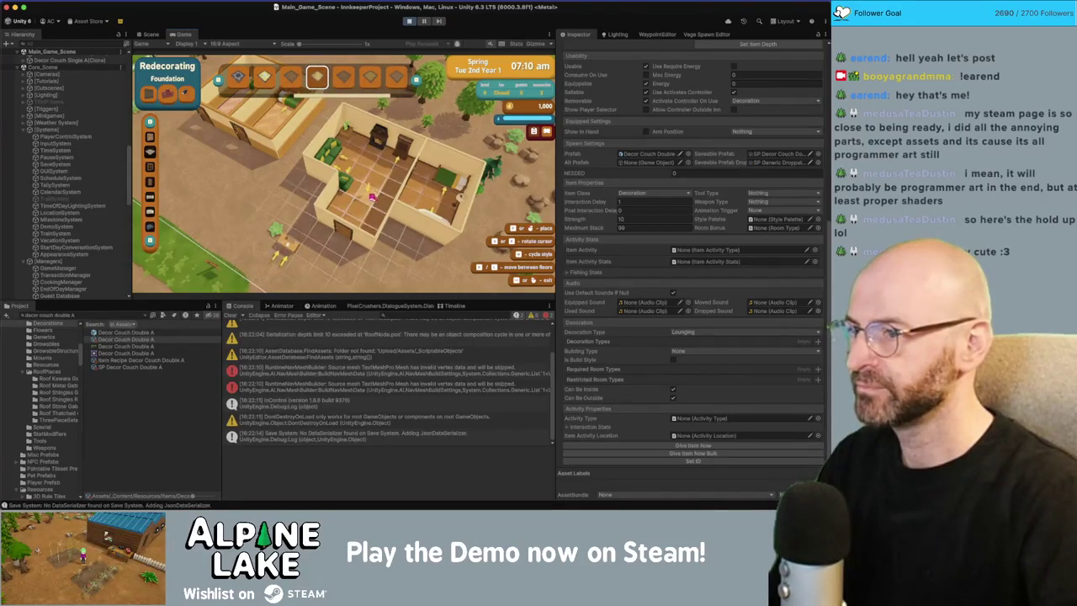
{"action": "key", "text": "Escape"}
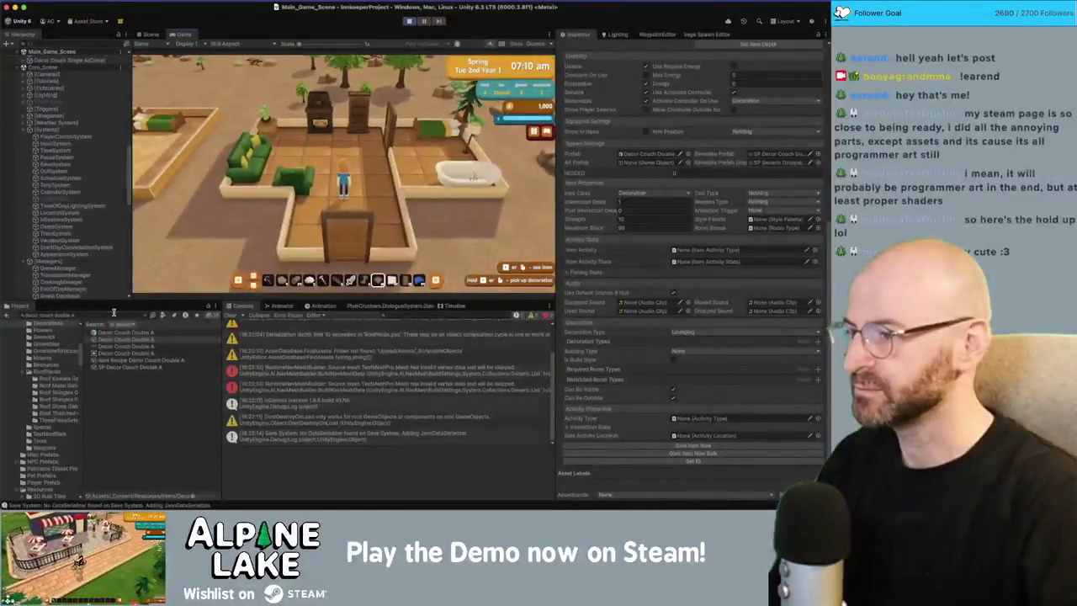
{"action": "type", "text": "ecor toolbox"}
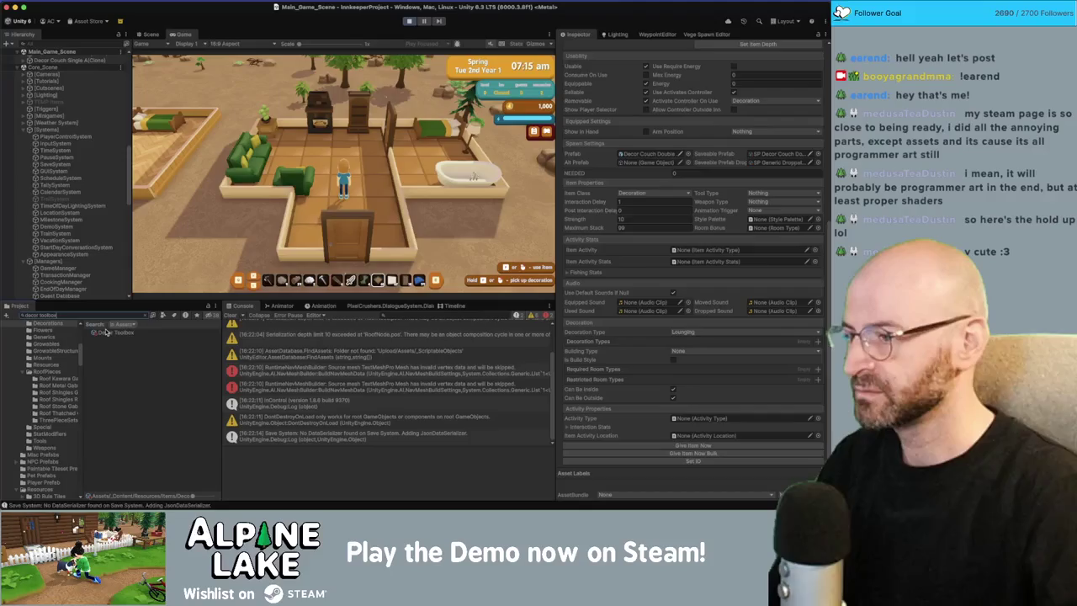
Give the player the Decor Toolbox and switch the game into Redecorating mode.
{"action": "left_click", "coordinate": [105, 333]}
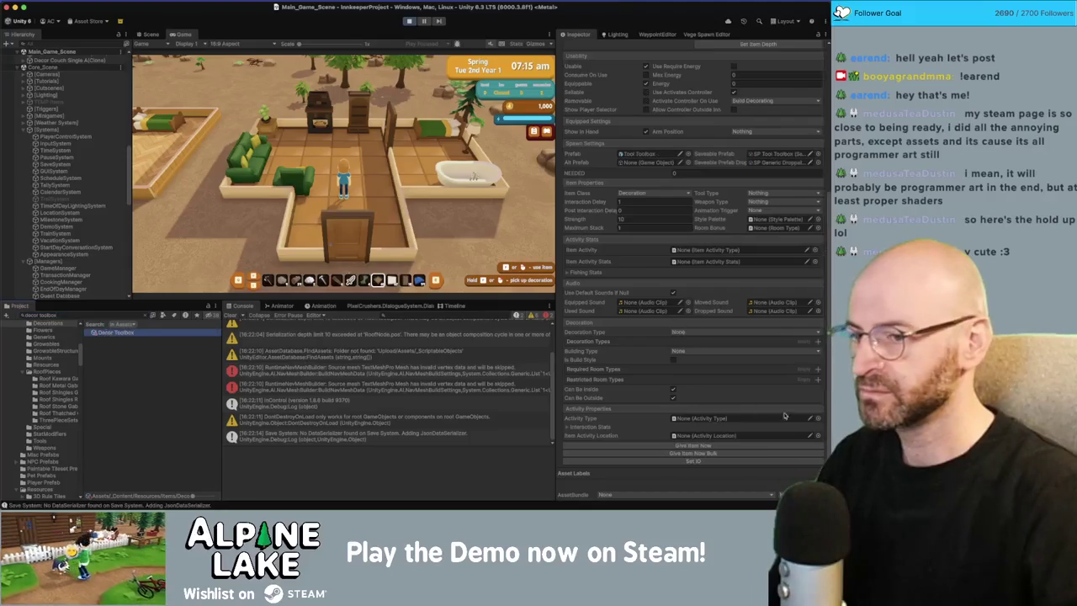
{"action": "left_click", "coordinate": [719, 450]}
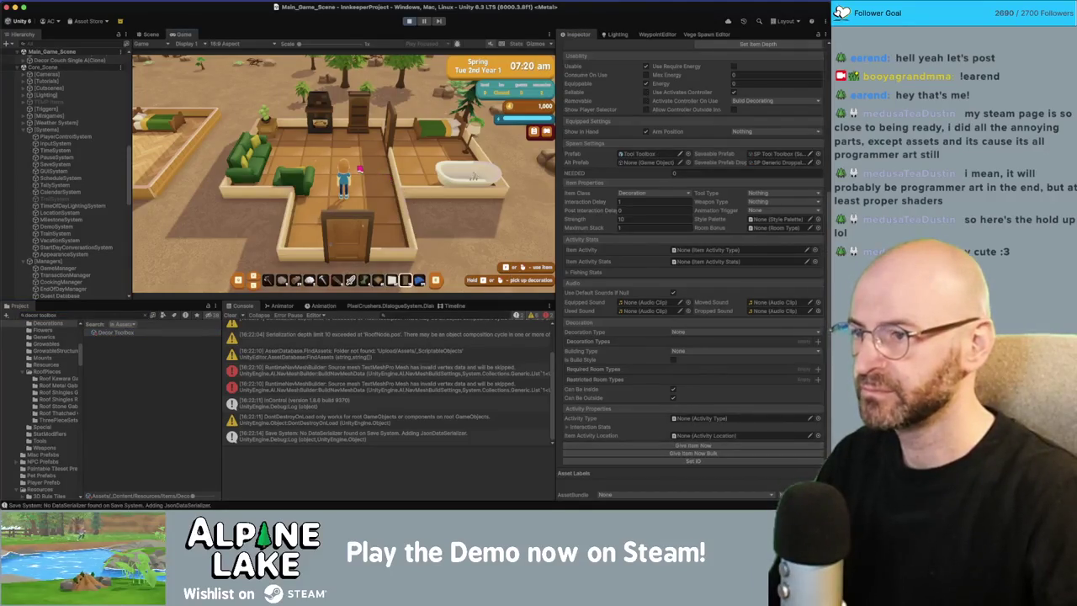
{"action": "key", "text": "e"}
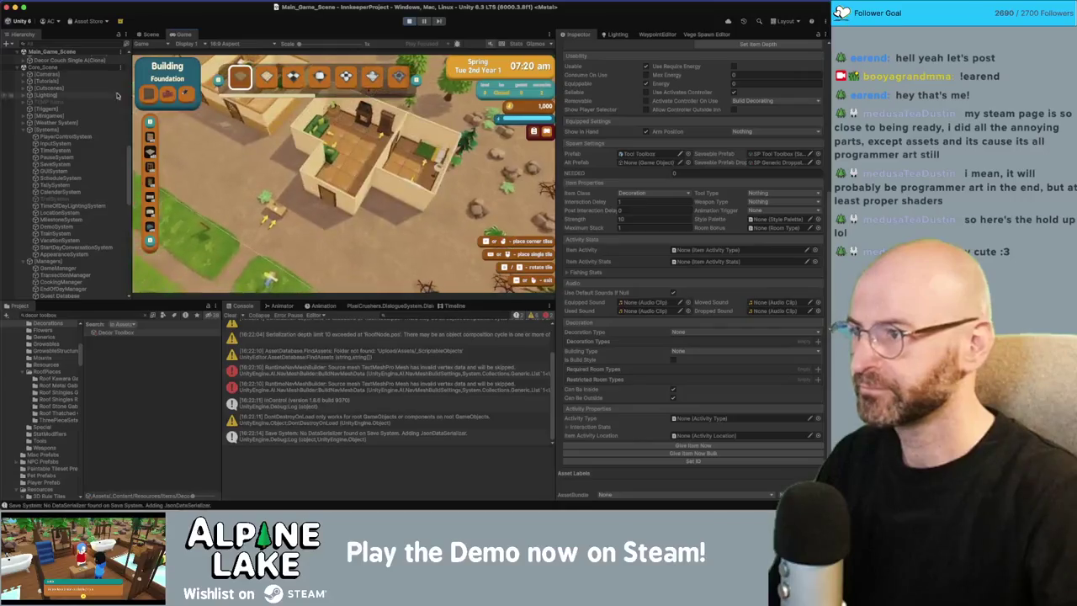
{"action": "key", "text": "e"}
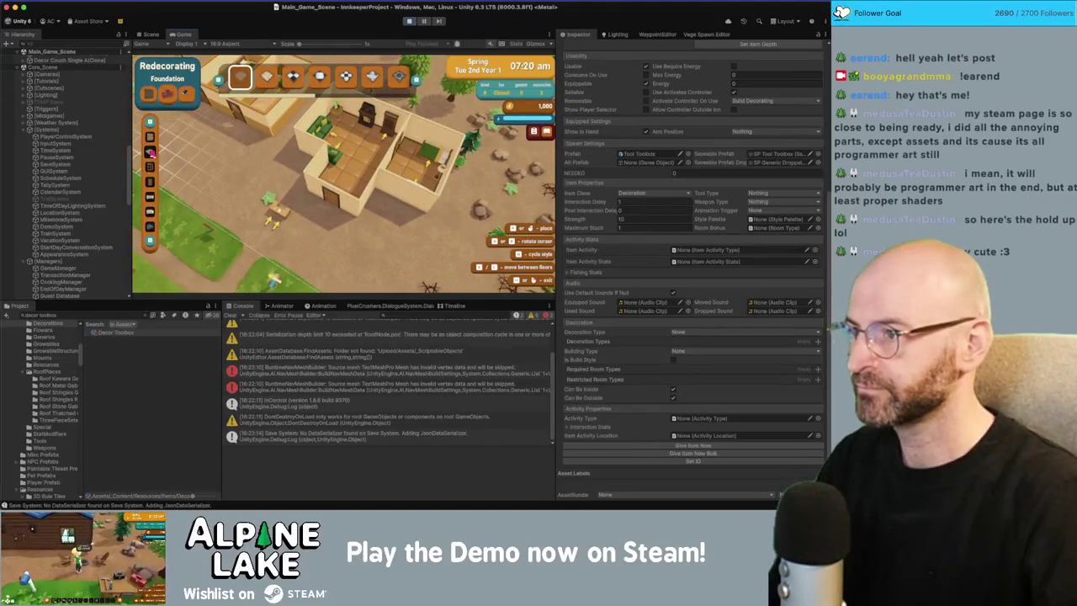
Rotate the camera around the house and choose the Walls category.
{"action": "scroll", "coordinate": [296, 97], "scroll_direction": "down", "scroll_amount": 3}
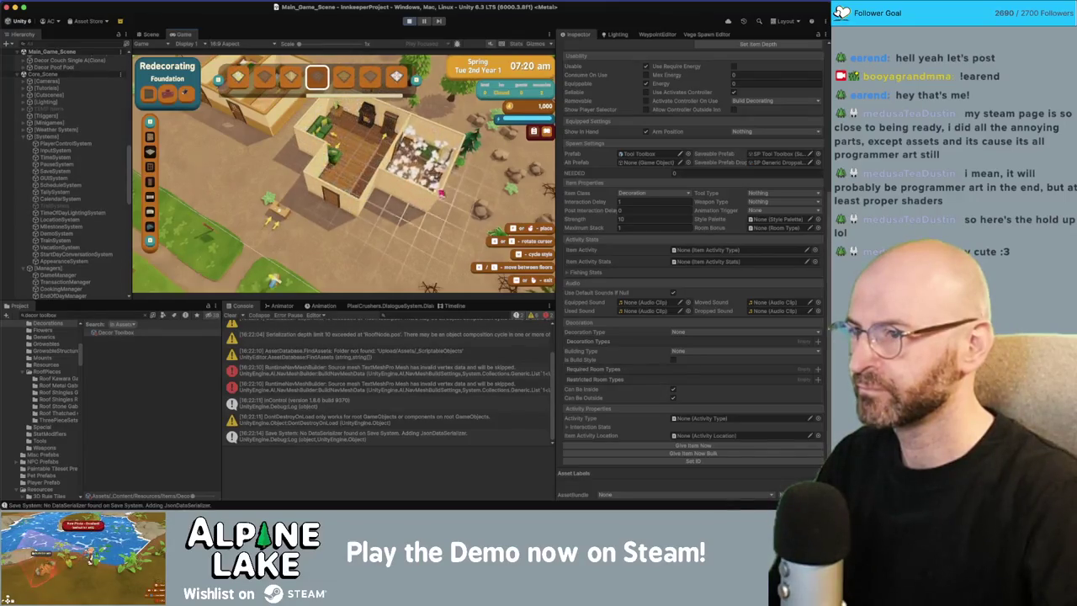
{"action": "key", "text": "q"}
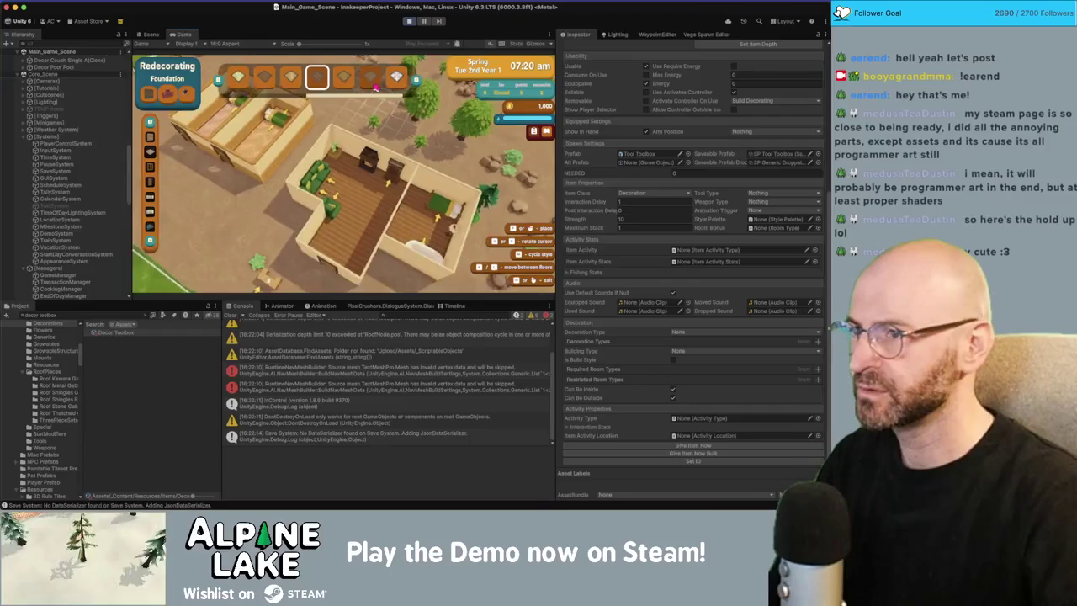
{"action": "key", "text": "q"}
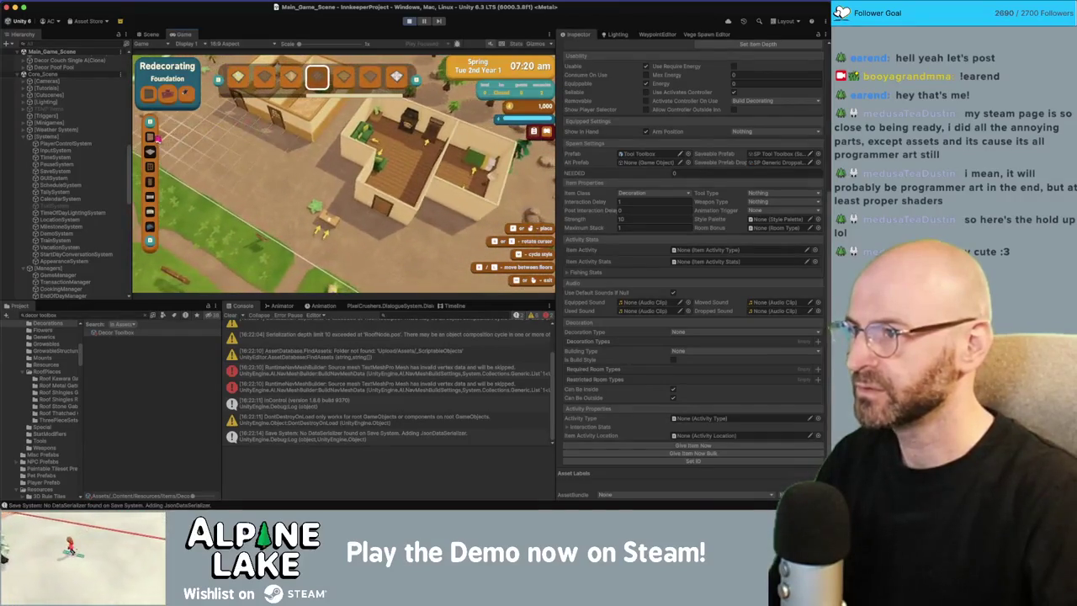
{"action": "left_click", "coordinate": [152, 137]}
Swap all the house's walls to the fourth wall style, then pick the next style.
{"action": "key", "text": "4"}
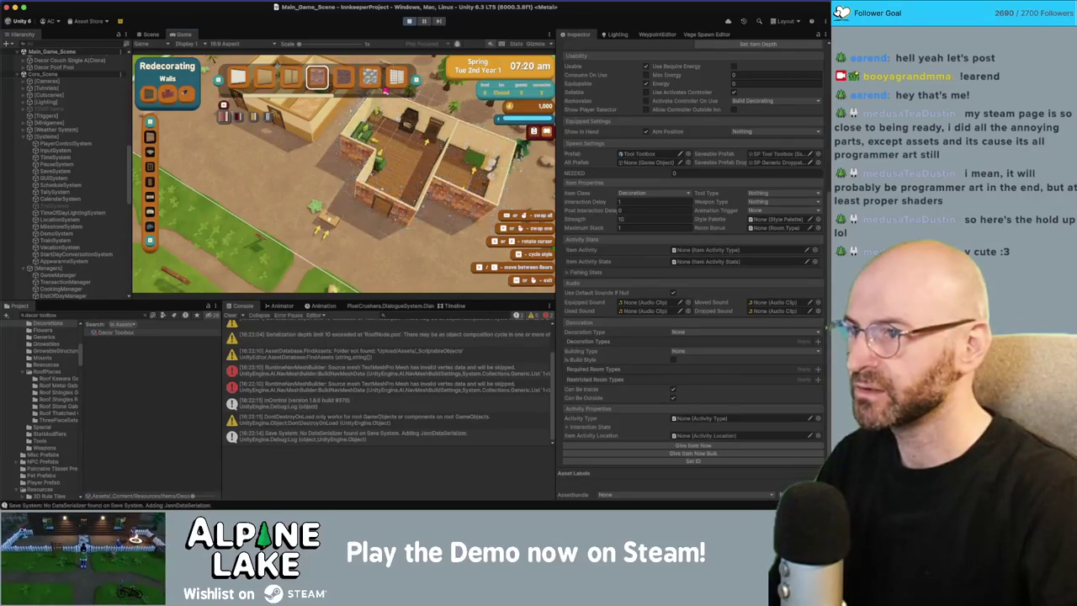
{"action": "key", "text": "q"}
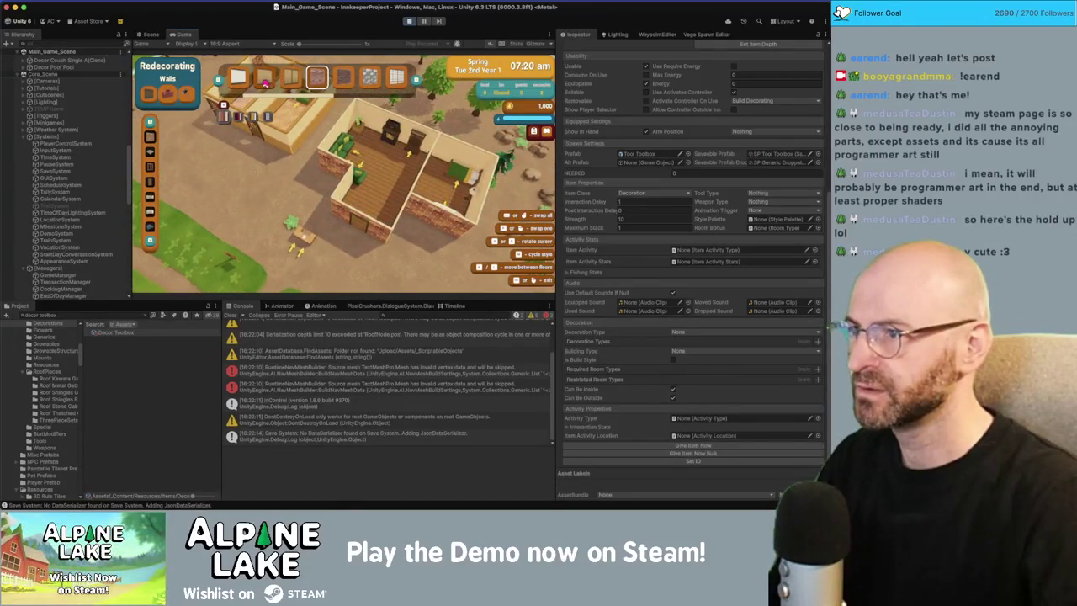
{"action": "key", "text": "f"}
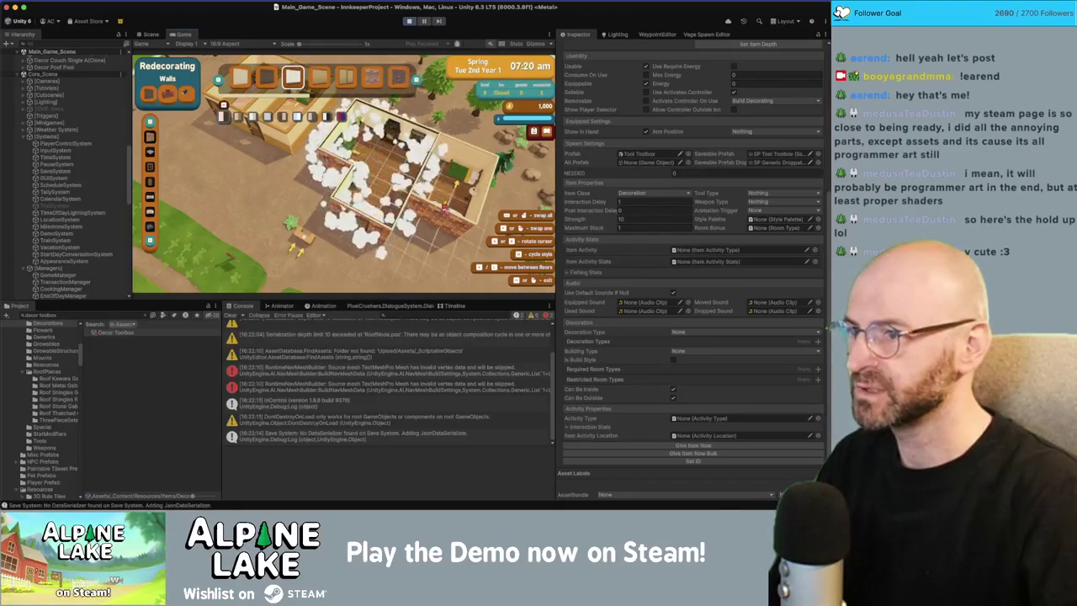
{"action": "key", "text": "a"}
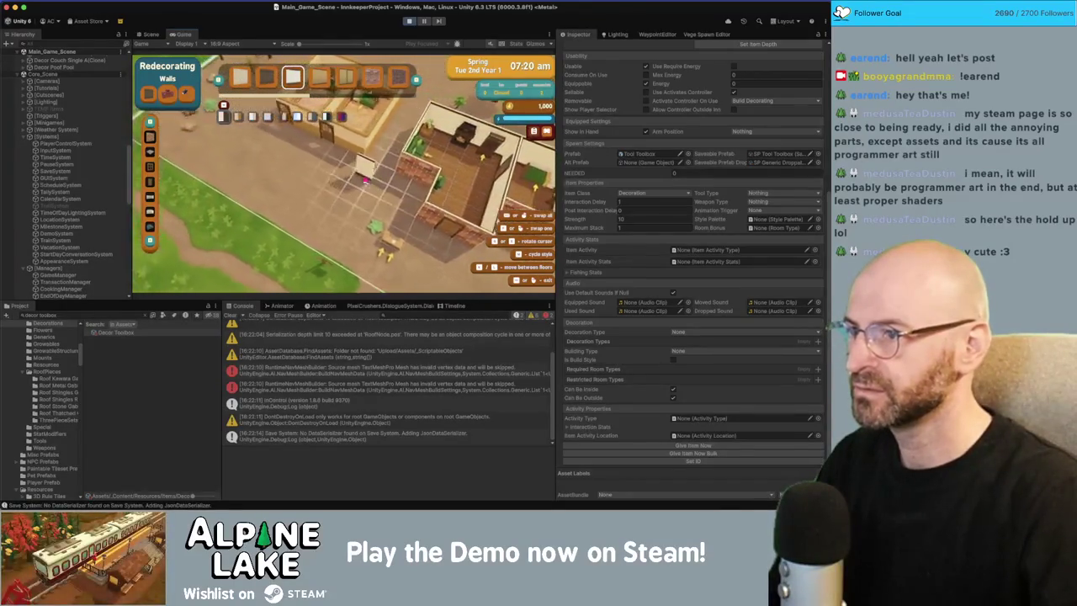
{"action": "left_click", "coordinate": [318, 79]}
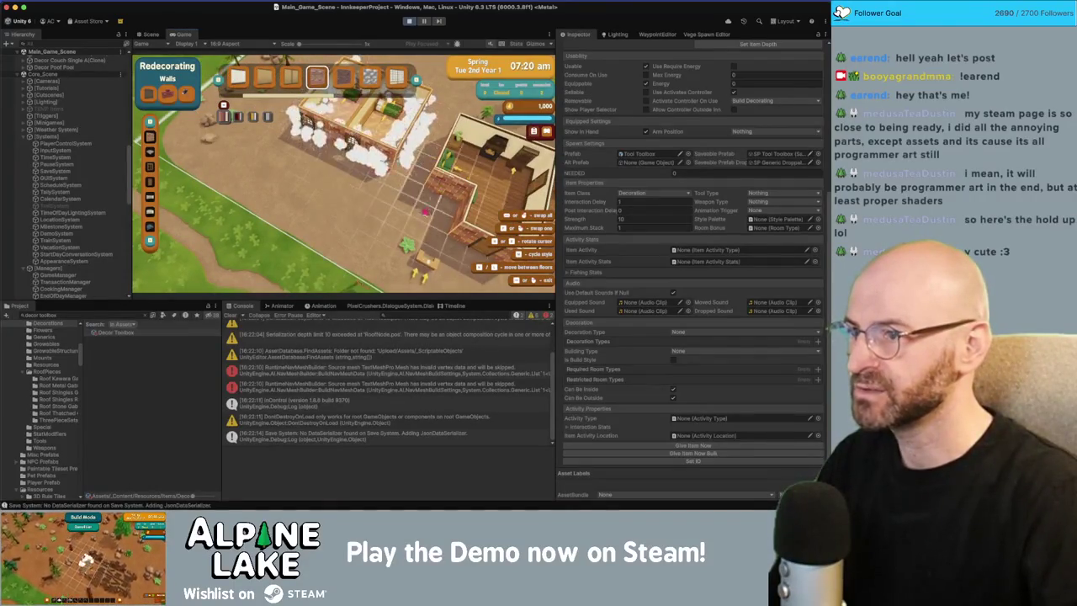
Leave Redecorating, walk the character into the room, and re-enter Redecorating mode.
{"action": "key", "text": "Escape"}
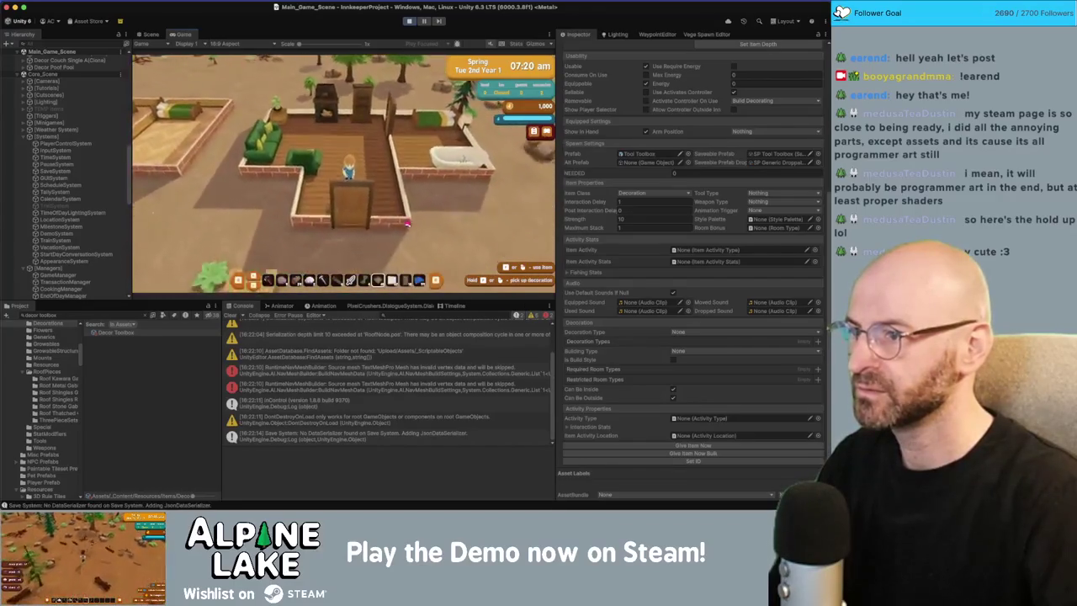
{"action": "key", "text": "w"}
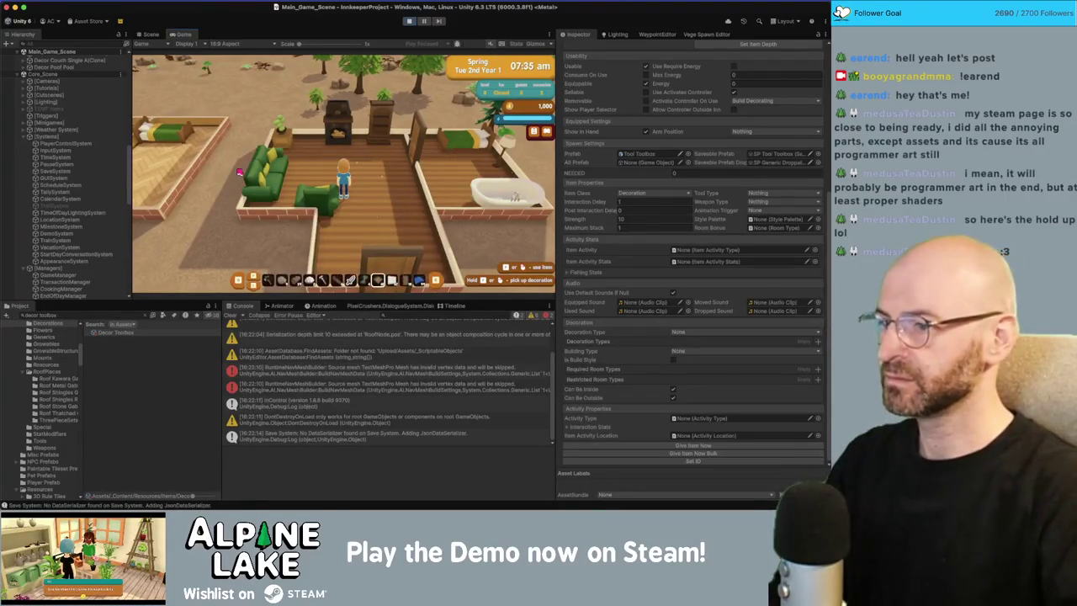
{"action": "scroll", "coordinate": [343, 168], "scroll_direction": "up", "scroll_amount": 1}
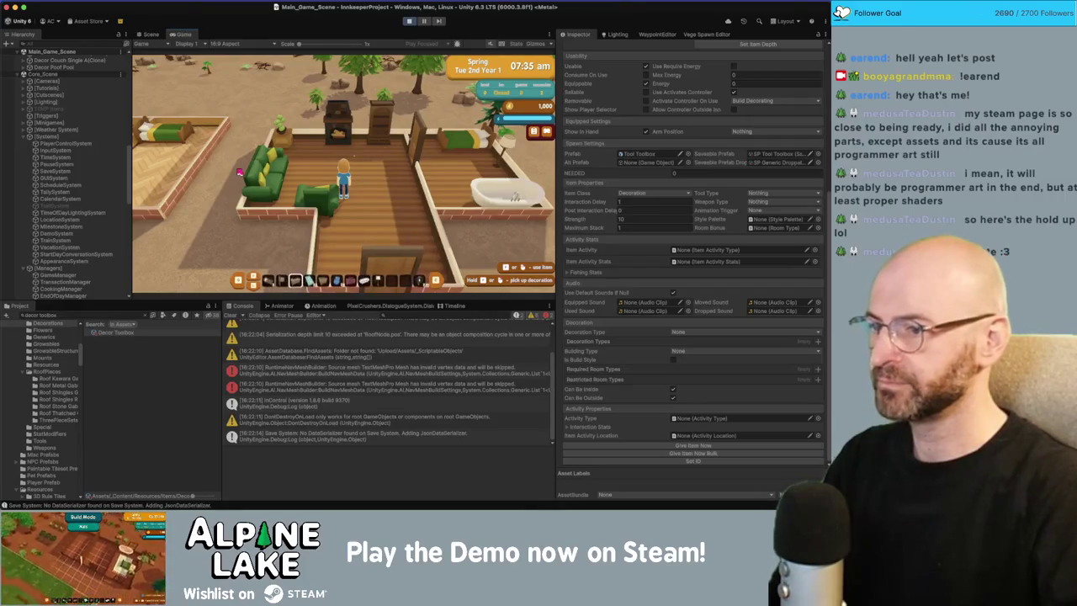
{"action": "left_click", "coordinate": [239, 171]}
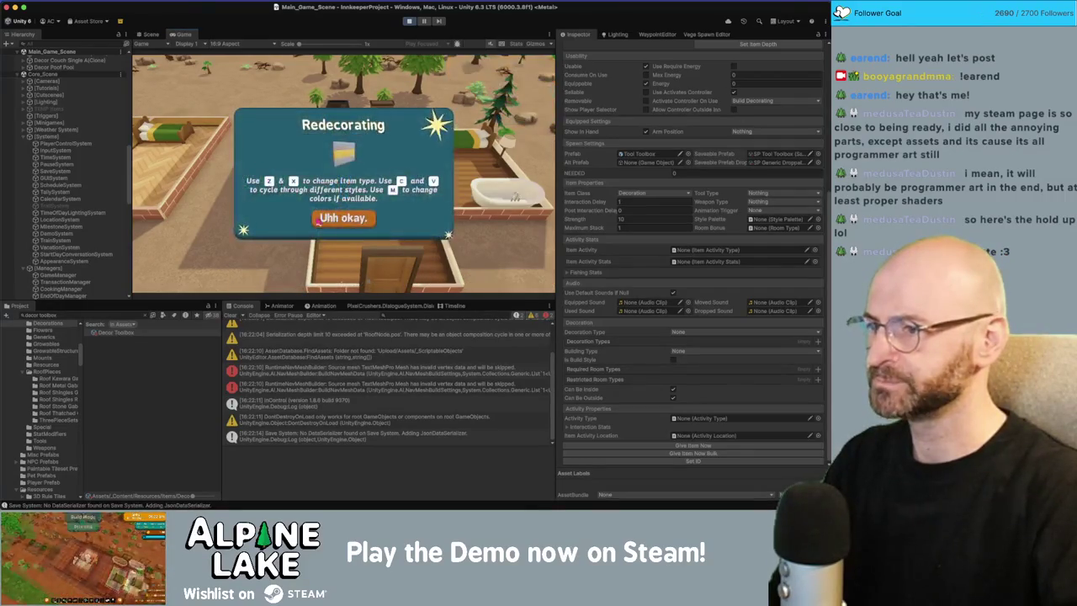
Dismiss the intro message, choose Walls, and restyle the right house's walls light cream.
{"action": "key", "text": "Return"}
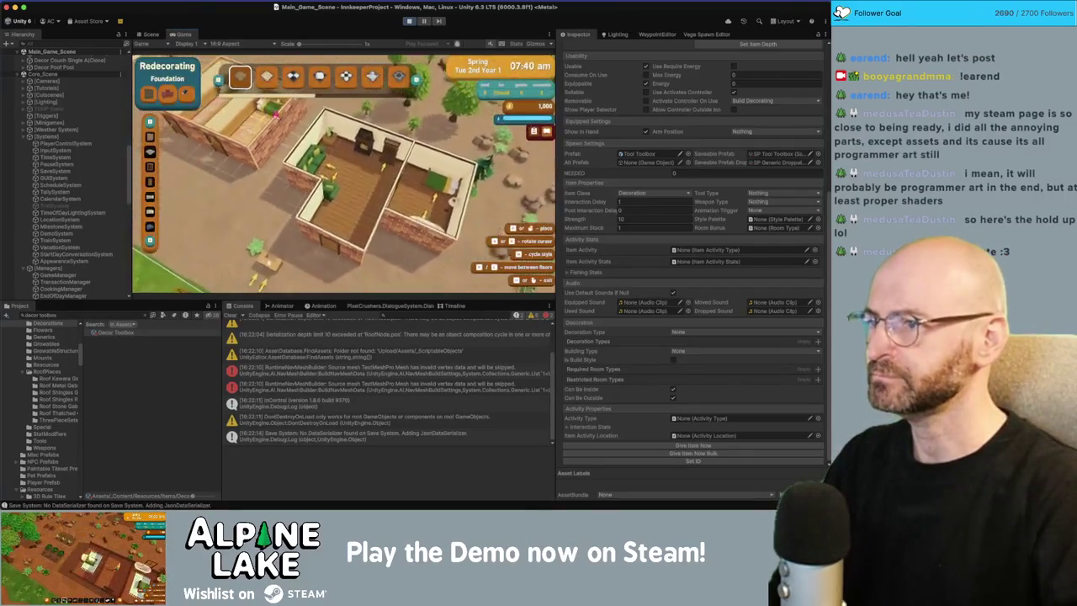
{"action": "key", "text": "Tab"}
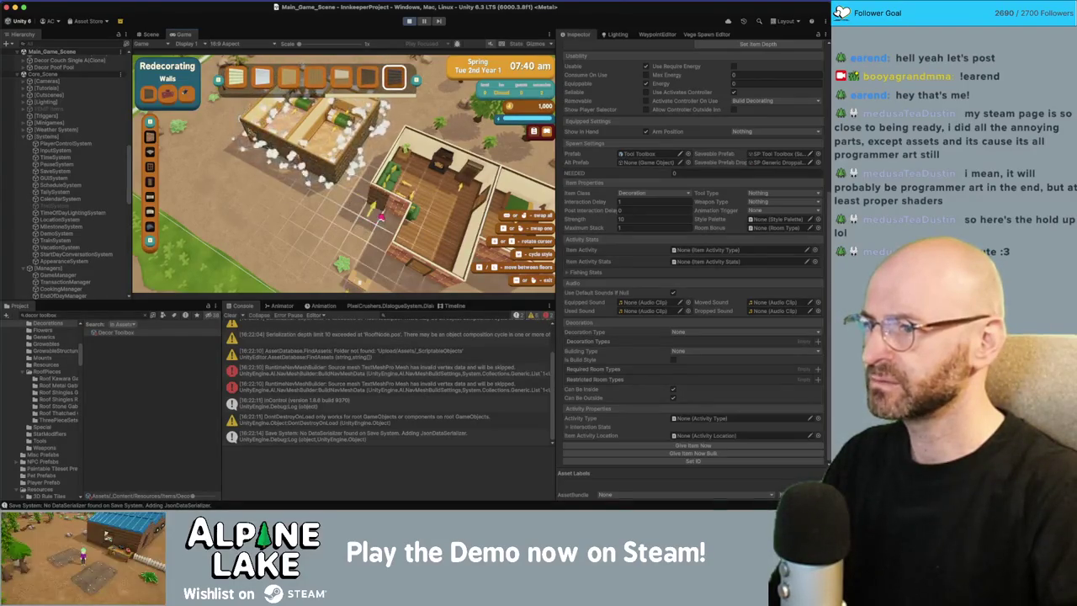
{"action": "left_click", "coordinate": [336, 252]}
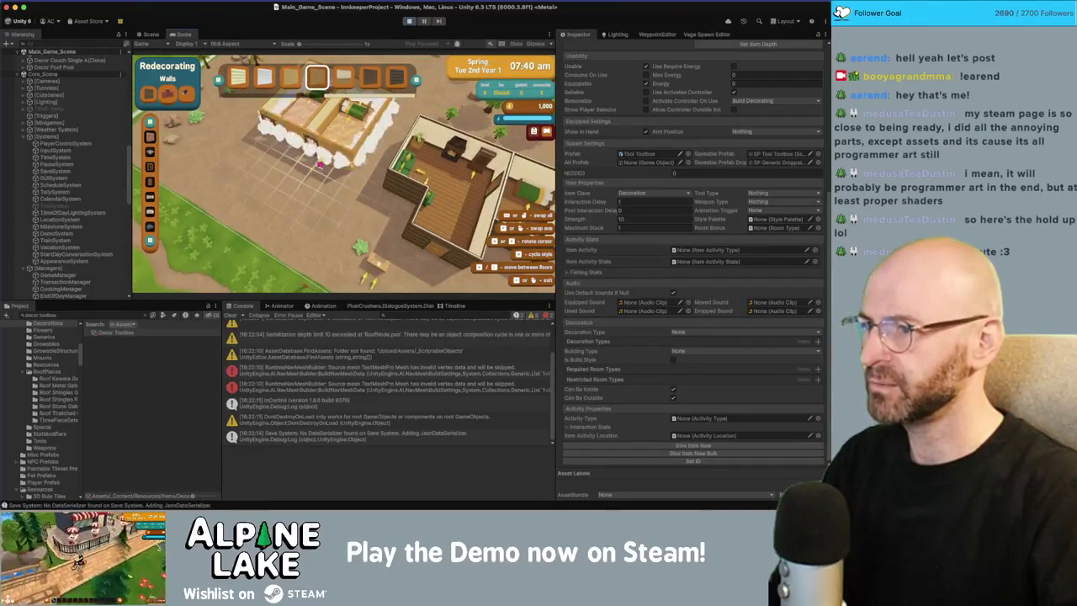
{"action": "left_click", "coordinate": [339, 99]}
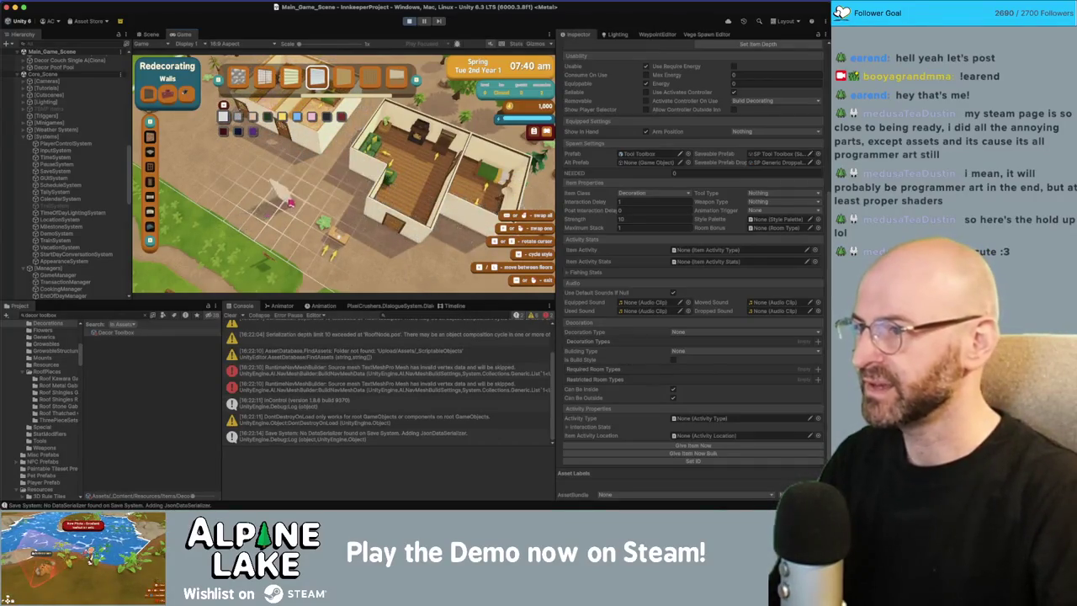
Exit Redecorating and walk the character through the house and outside until day 03 Spring.
{"action": "key", "text": "Escape"}
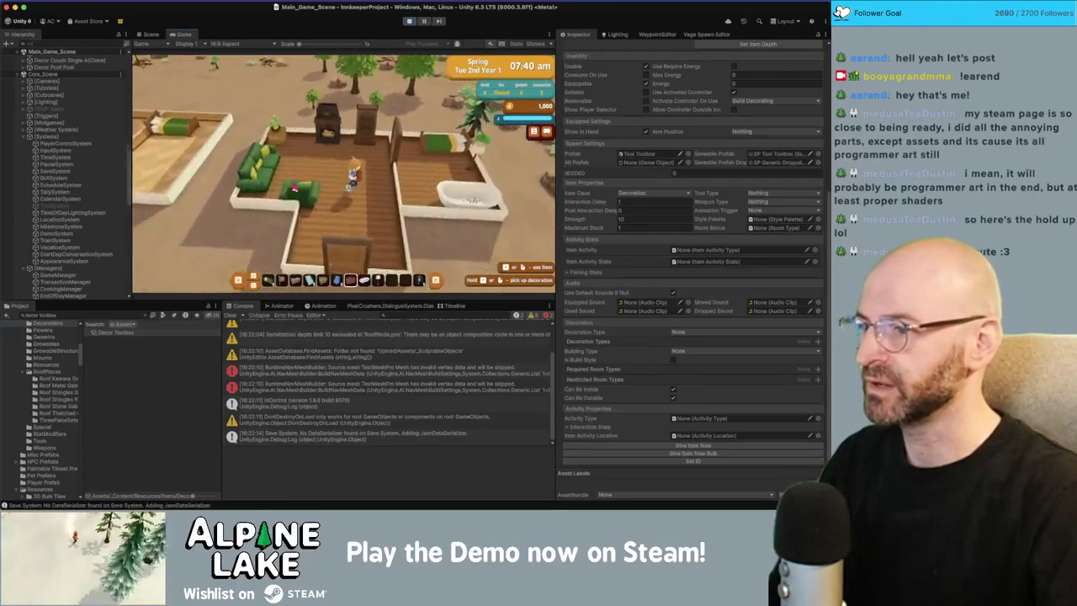
{"action": "key", "text": "a"}
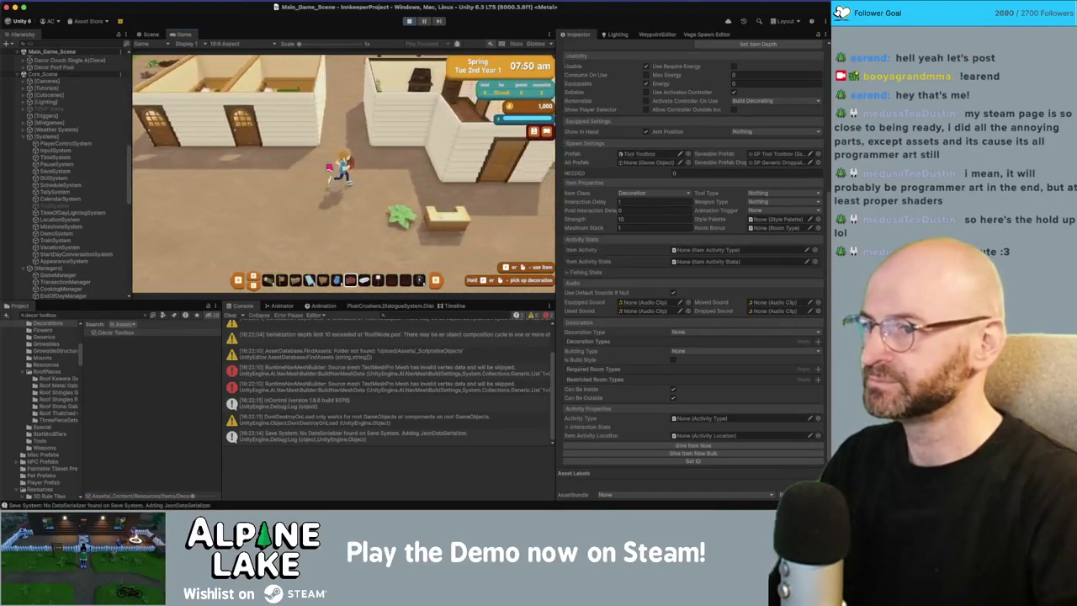
{"action": "key", "text": "d"}
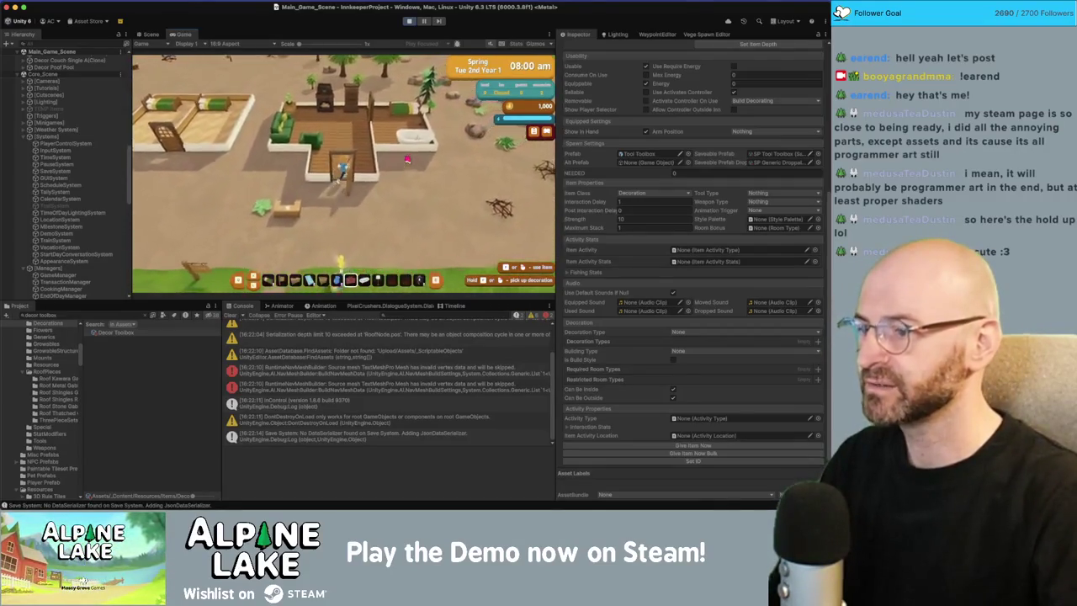
{"action": "key", "text": "w"}
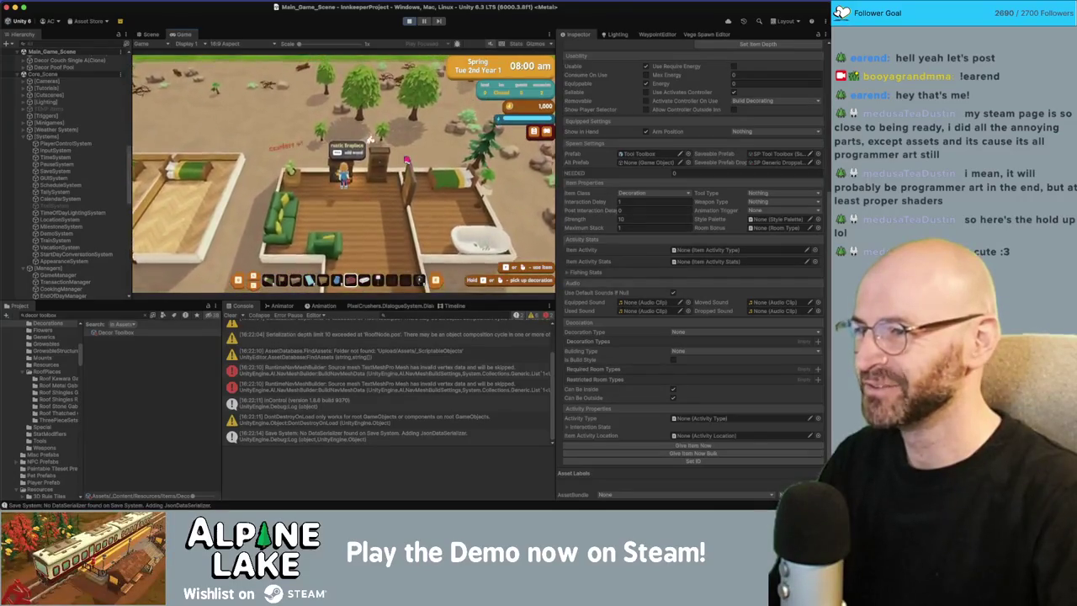
{"action": "key", "text": "s"}
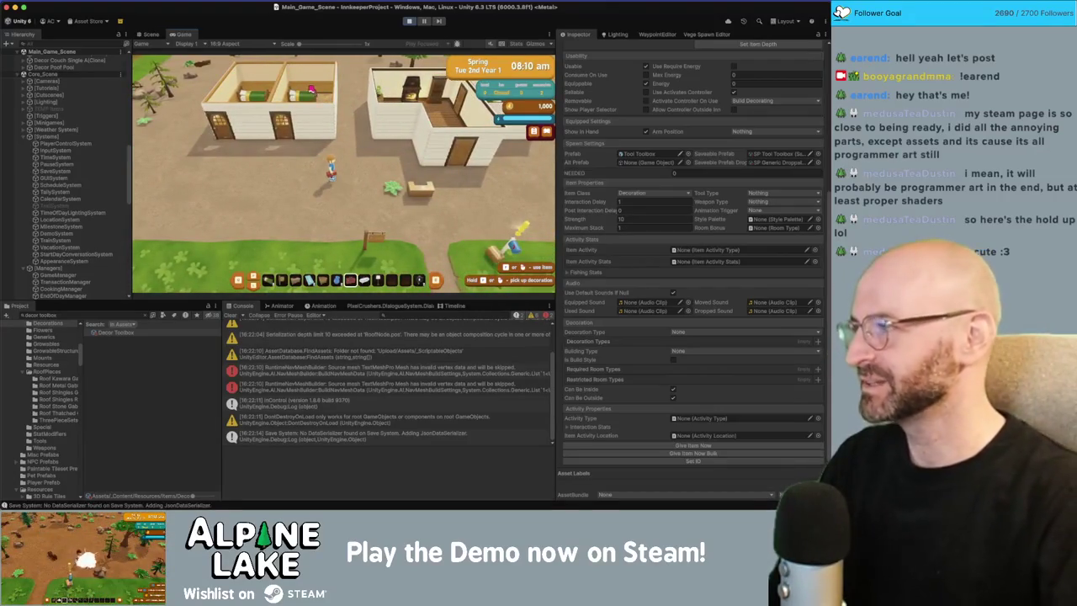
{"action": "key", "text": "d"}
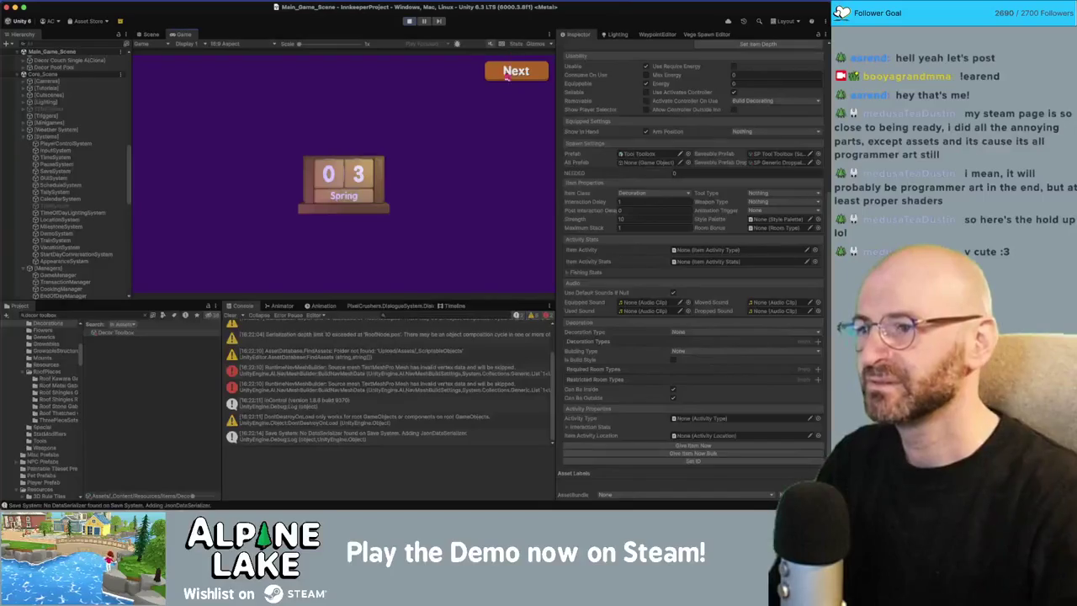
Continue past the new-day calendar, day summary and totals screens.
{"action": "left_click", "coordinate": [509, 77]}
{"action": "left_click", "coordinate": [508, 77]}
{"action": "left_click", "coordinate": [508, 77]}
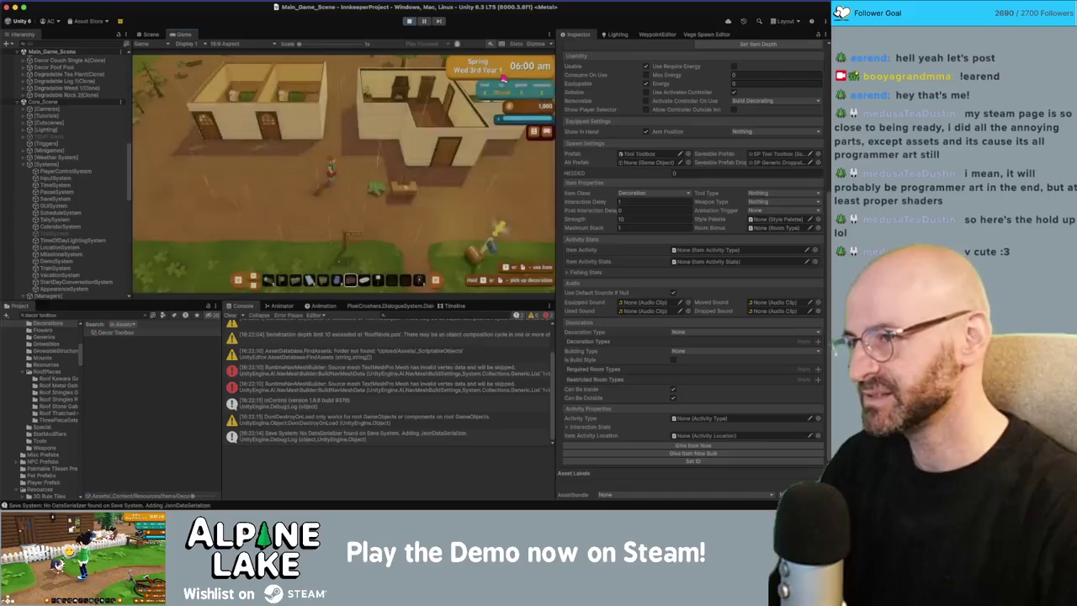
Walk the player up to the houses, then continue through the screens to Thursday 4th.
{"action": "key", "text": "w"}
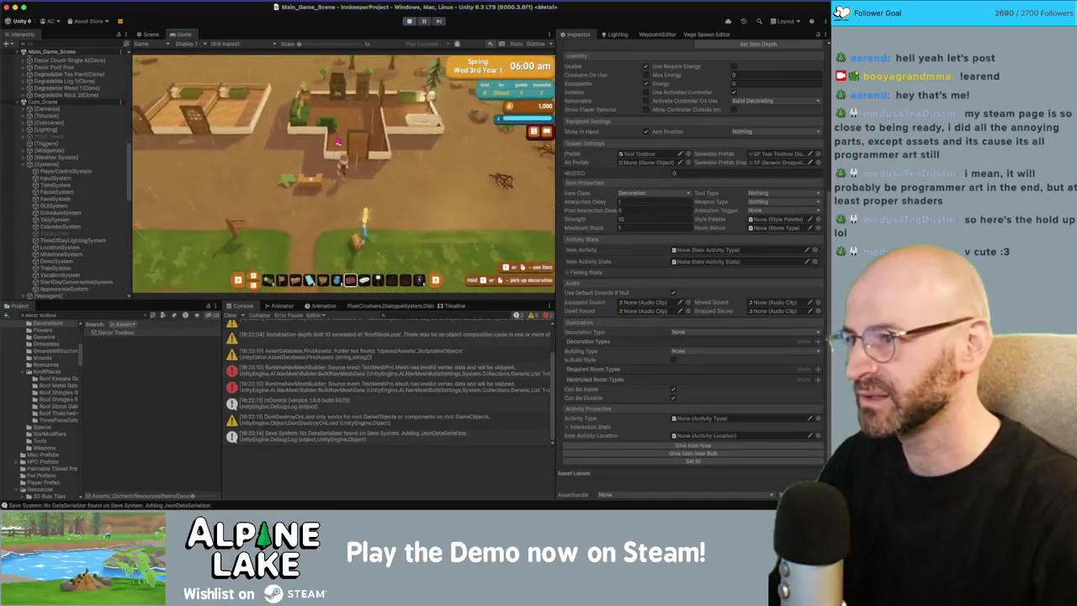
{"action": "key", "text": "a"}
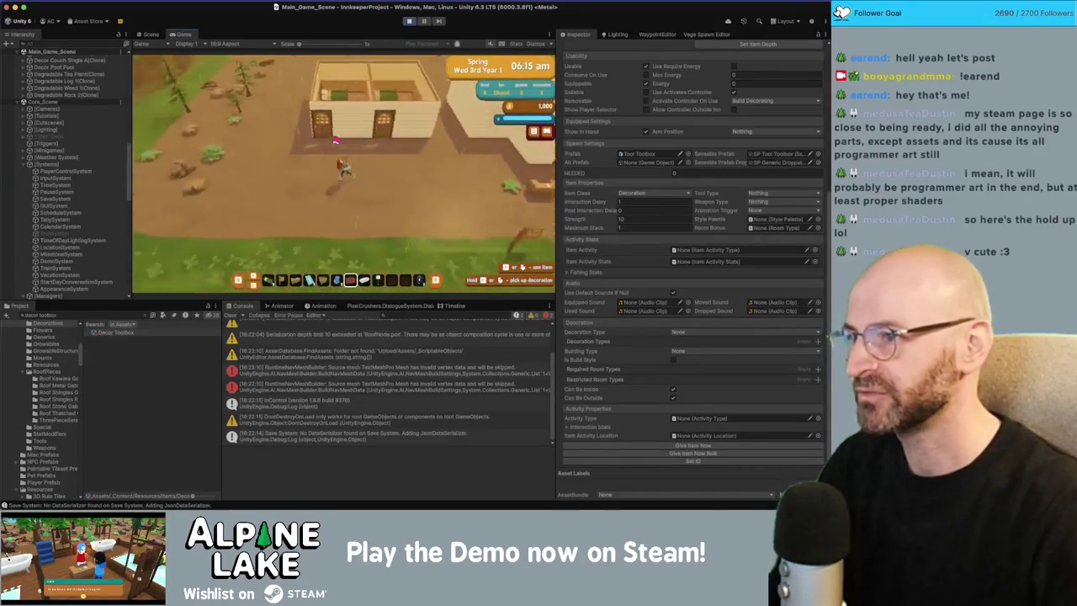
{"action": "key", "text": "w"}
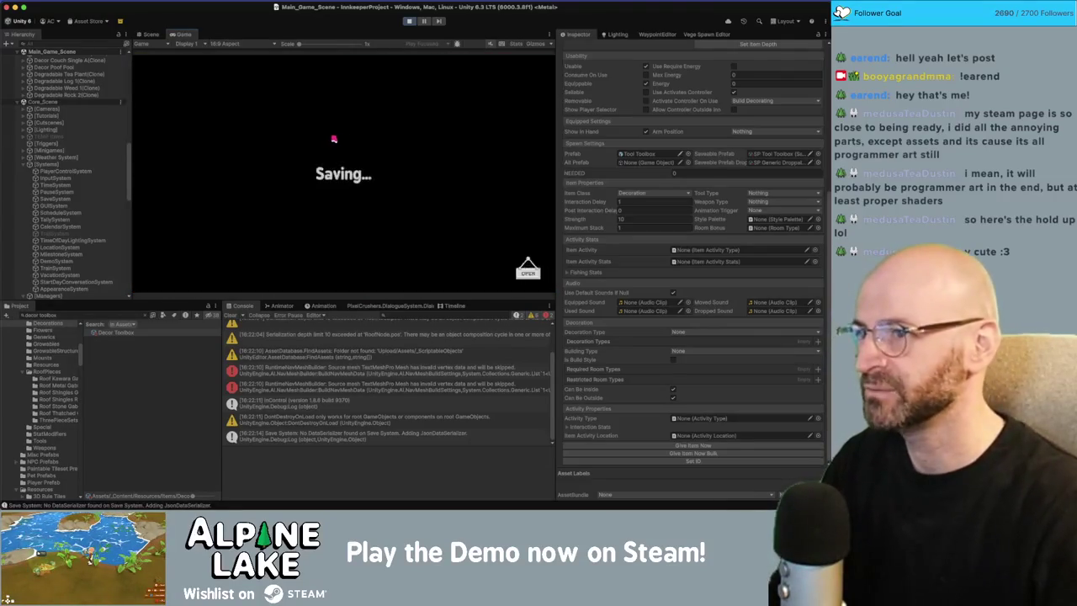
{"action": "left_click", "coordinate": [502, 72]}
{"action": "left_click", "coordinate": [501, 71]}
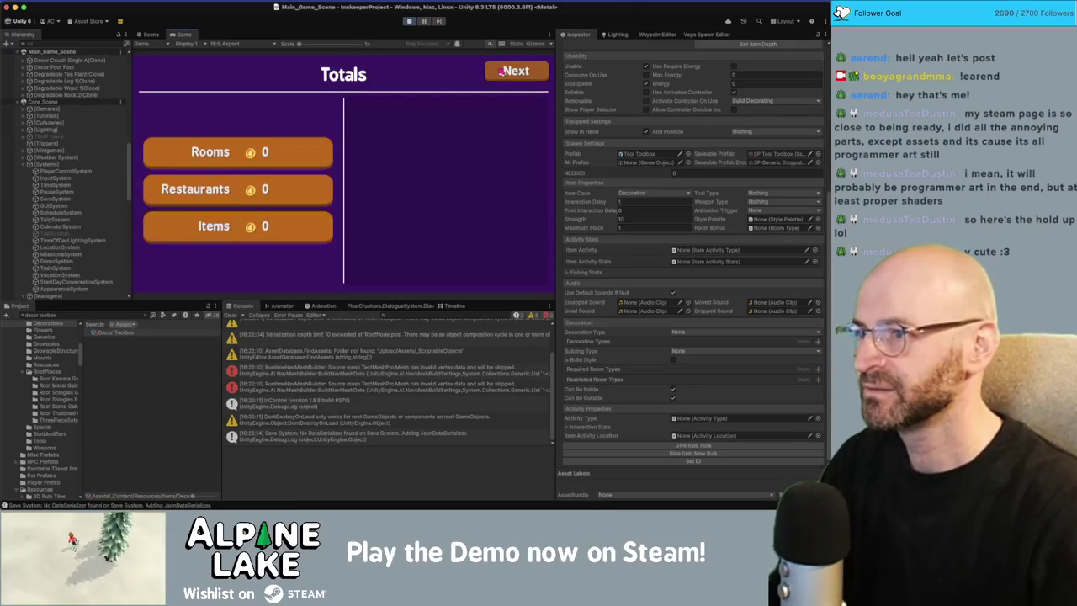
{"action": "left_click", "coordinate": [502, 71]}
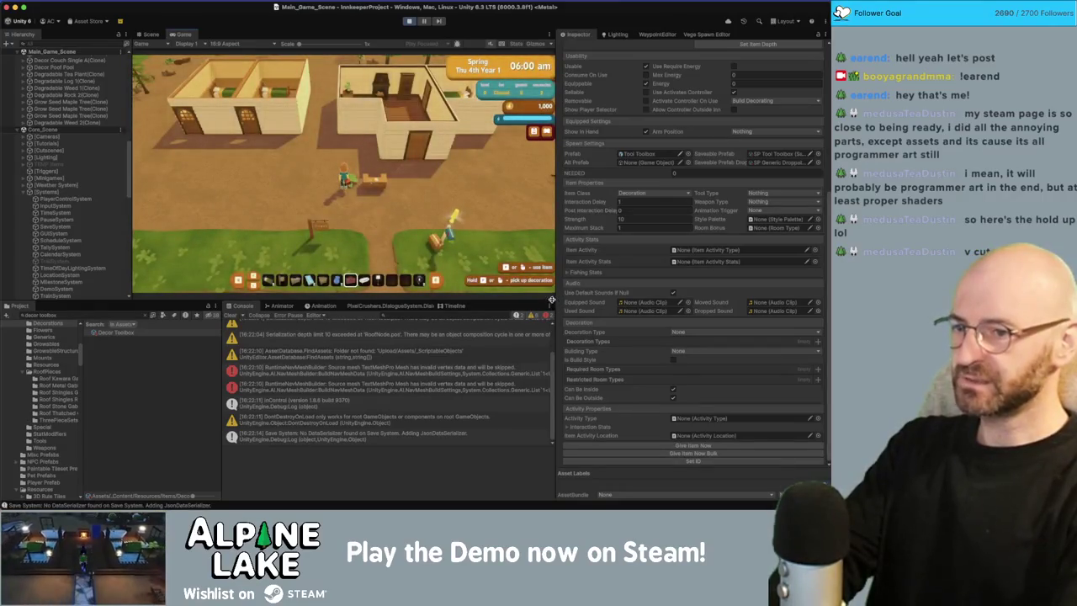
Enlarge the Game view, set it to Full HD 1920x1080, and select the Decor Toolbox asset.
{"action": "left_click_drag", "start_coordinate": [554, 298], "coordinate": [596, 298]}
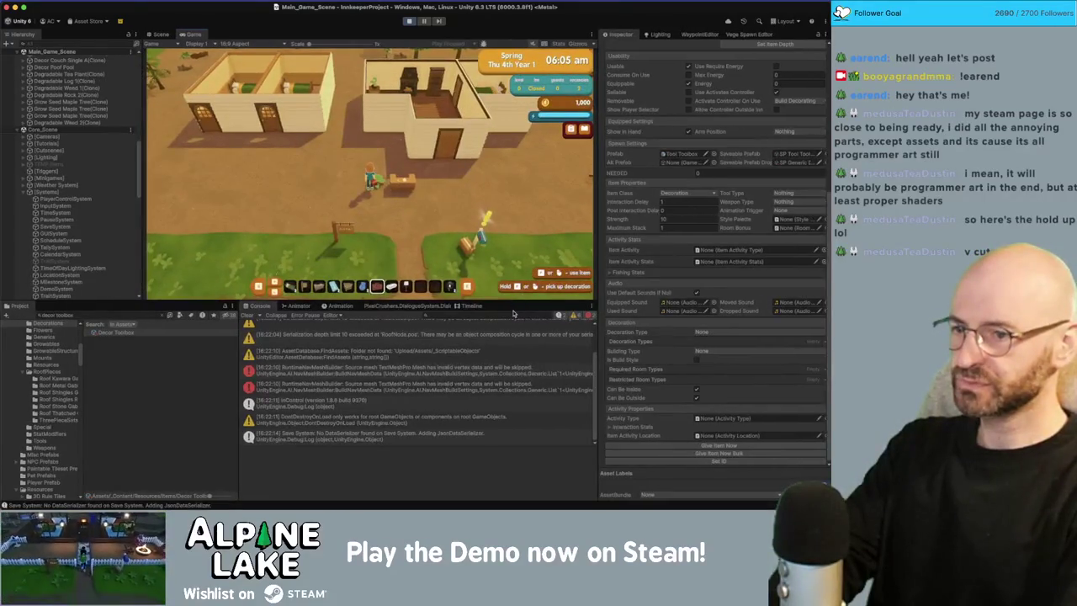
{"action": "left_click_drag", "start_coordinate": [512, 301], "coordinate": [511, 320]}
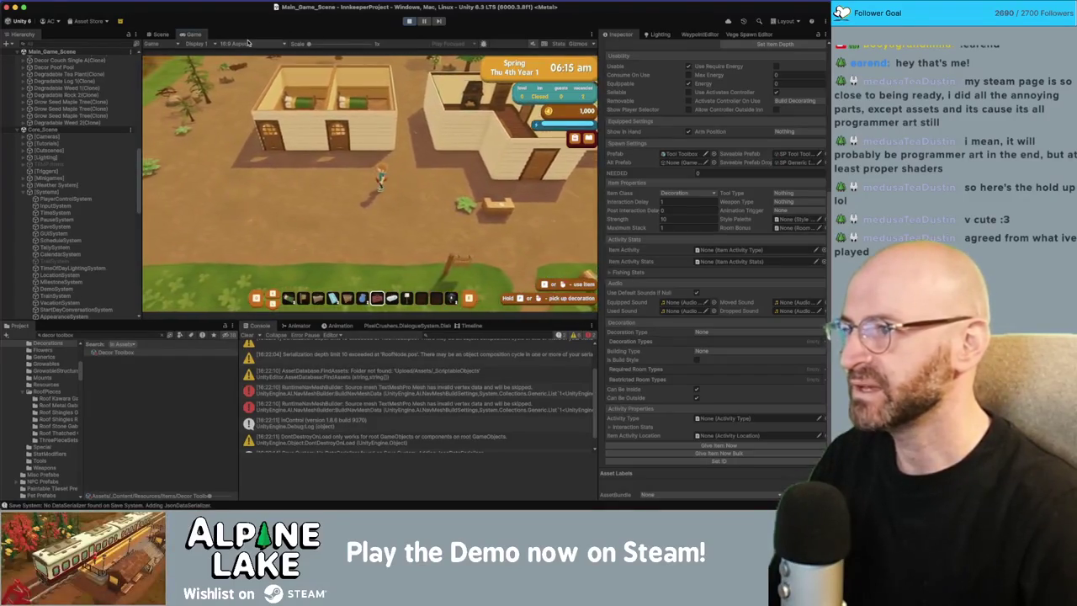
{"action": "left_click", "coordinate": [244, 43]}
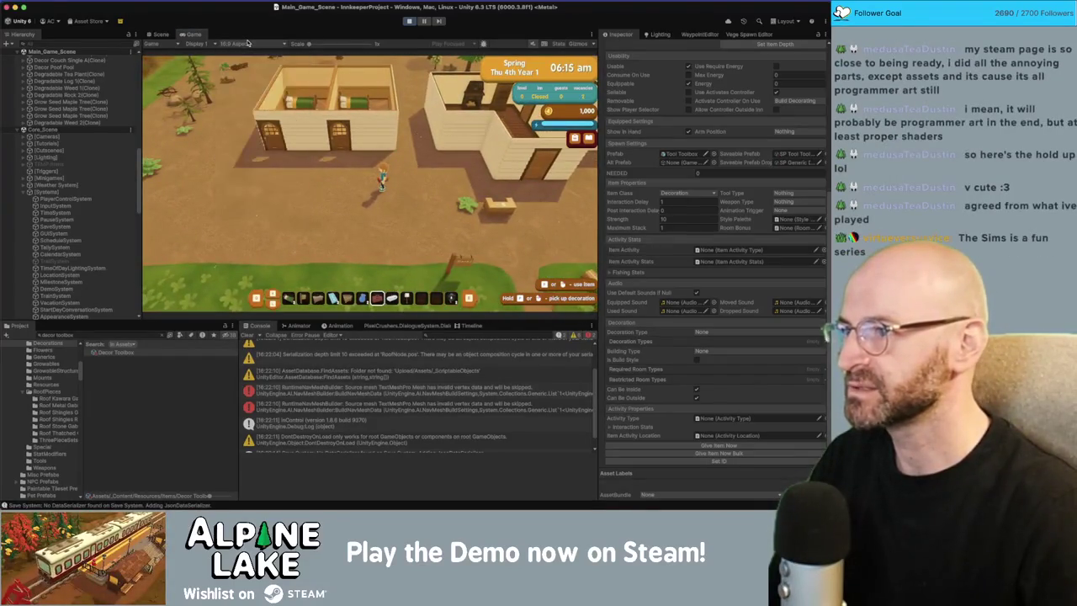
{"action": "left_click", "coordinate": [250, 98]}
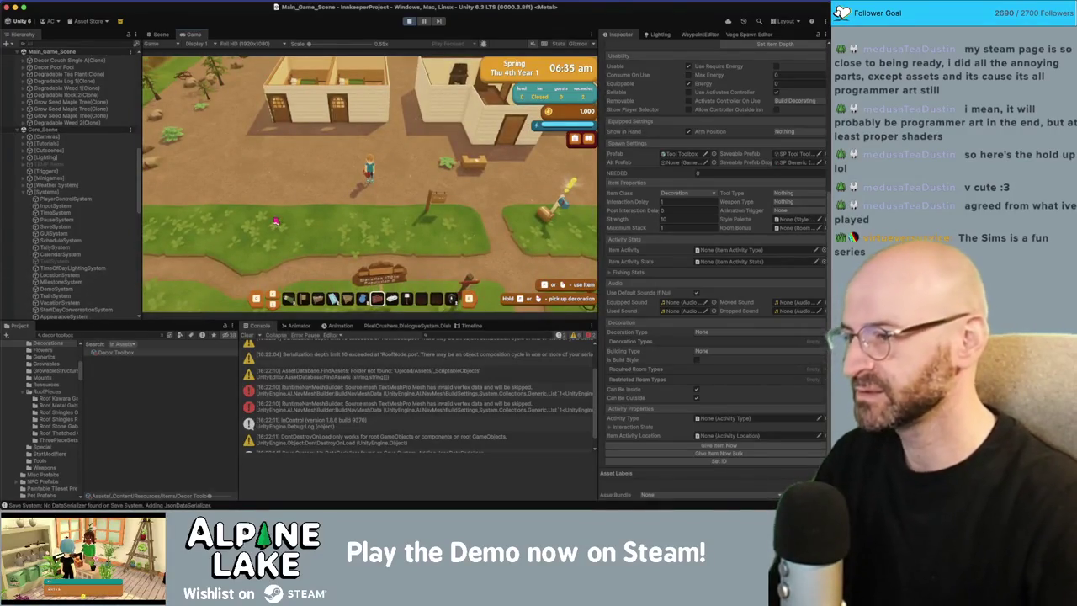
{"action": "left_click", "coordinate": [108, 353]}
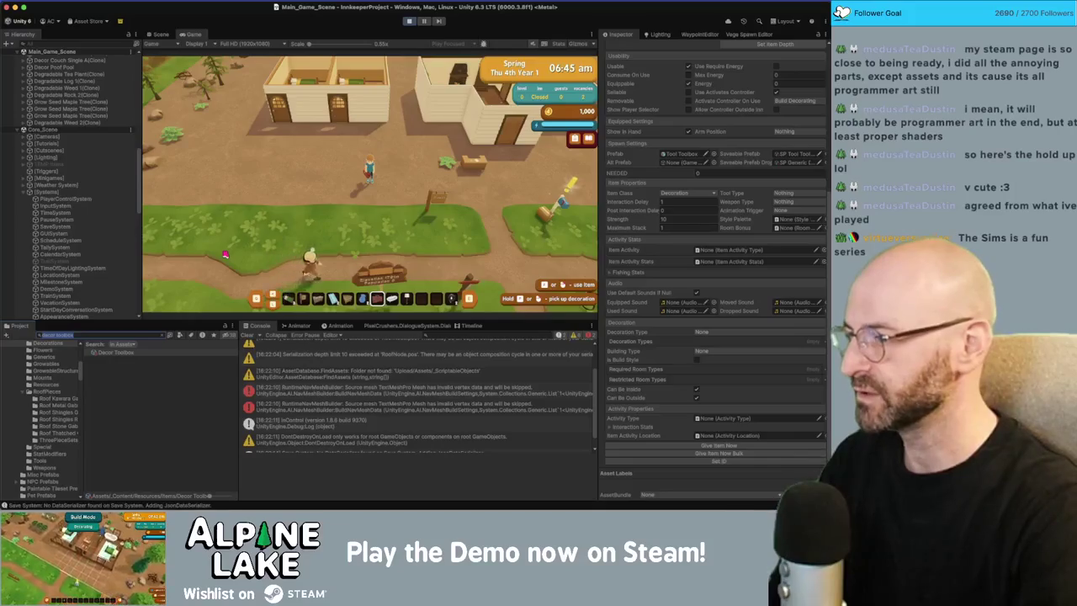
Search 'build roof' and give the player stacks of Build Roof Auto and metal Build Roof.
{"action": "type", "text": "build roof"}
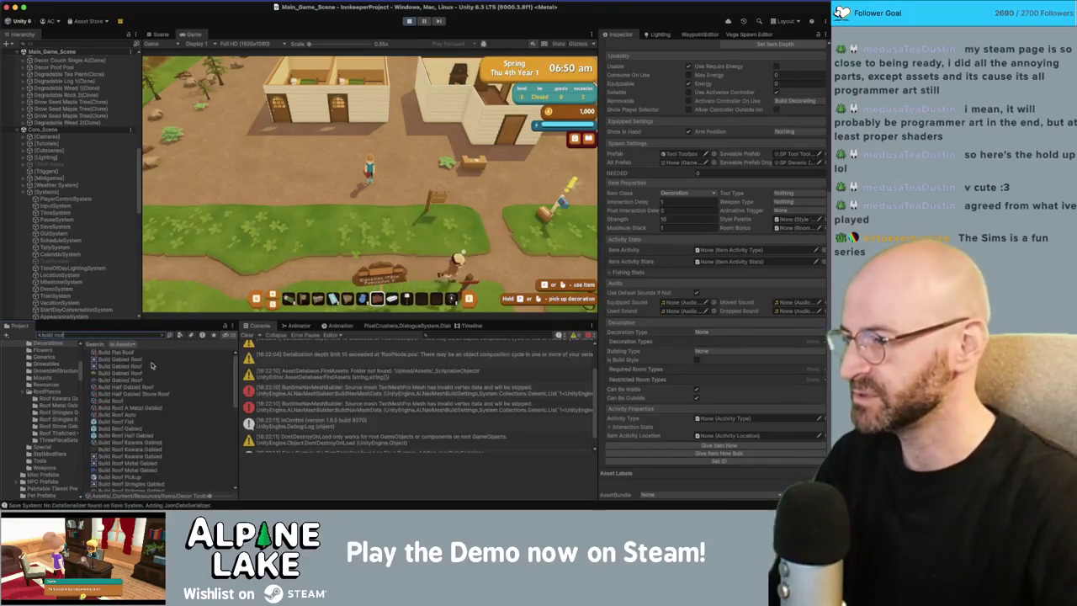
{"action": "left_click", "coordinate": [127, 414]}
{"action": "scroll", "coordinate": [693, 392], "scroll_direction": "down", "scroll_amount": 2}
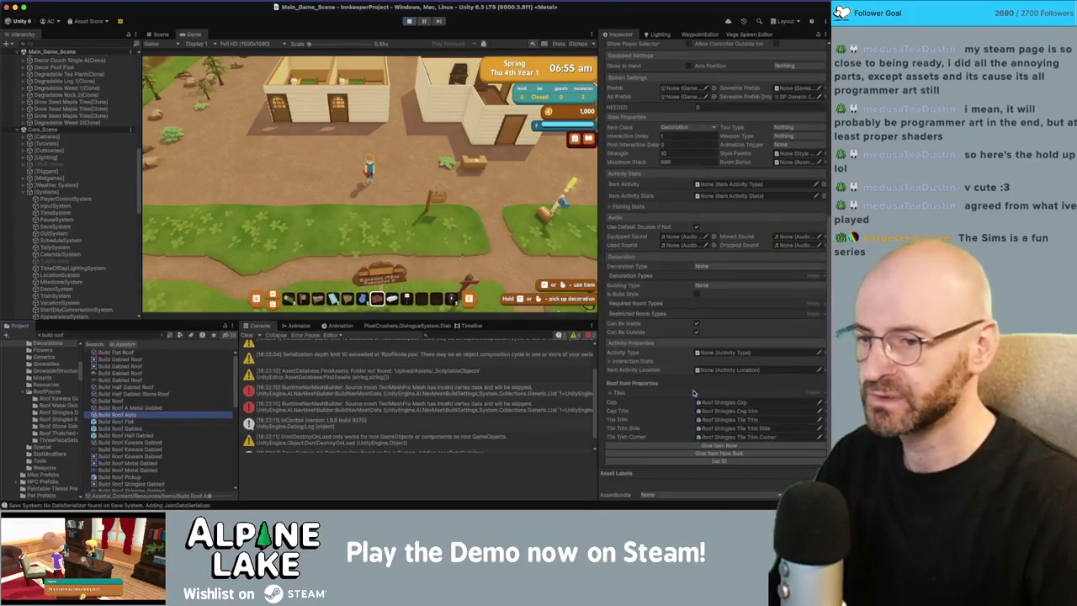
{"action": "left_click", "coordinate": [696, 454]}
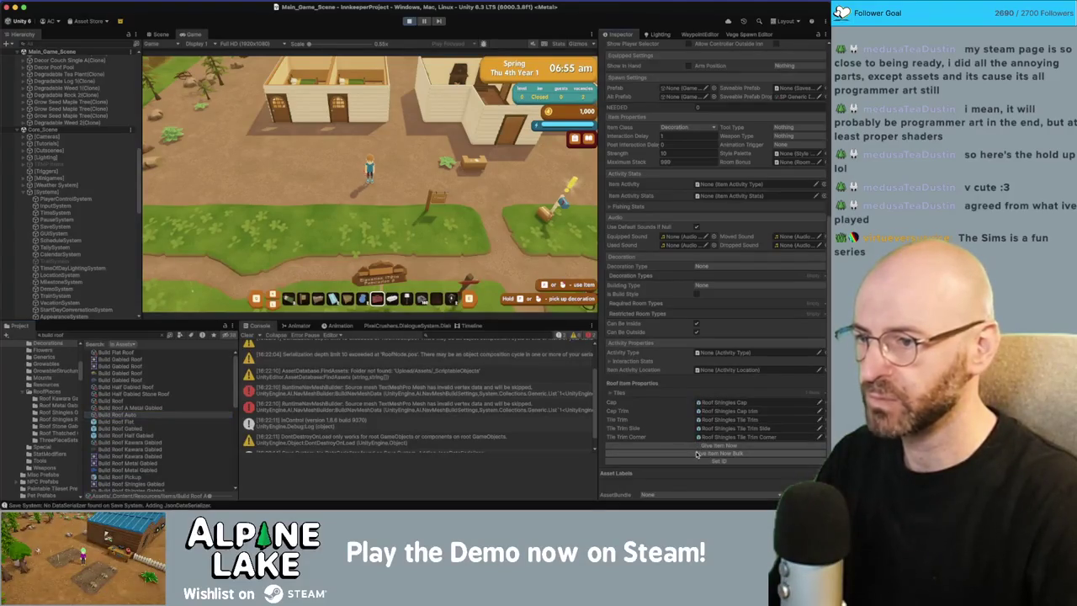
{"action": "left_click", "coordinate": [135, 401]}
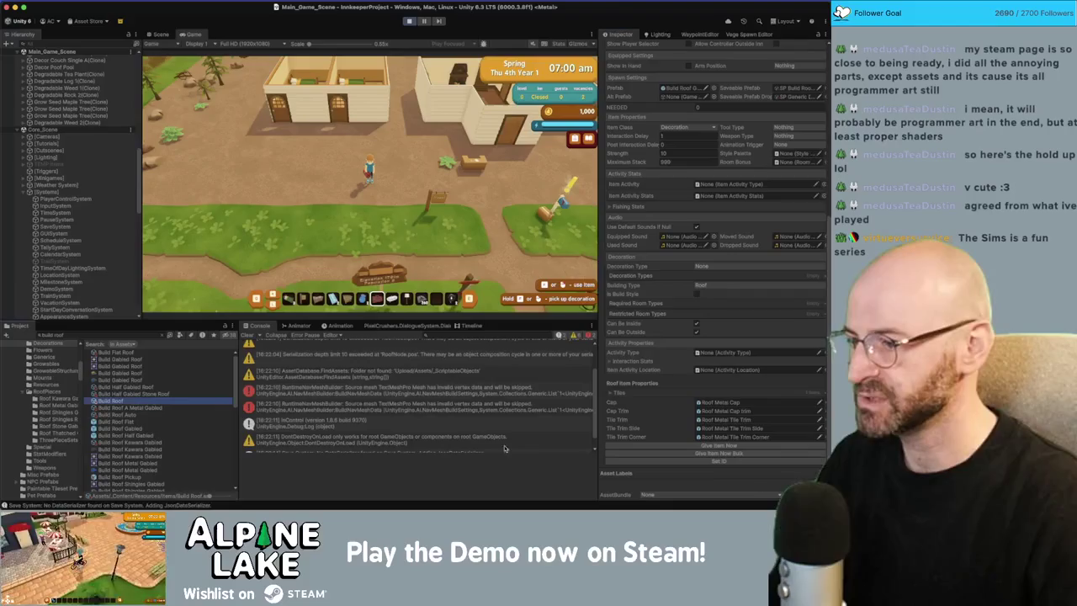
{"action": "left_click", "coordinate": [740, 455]}
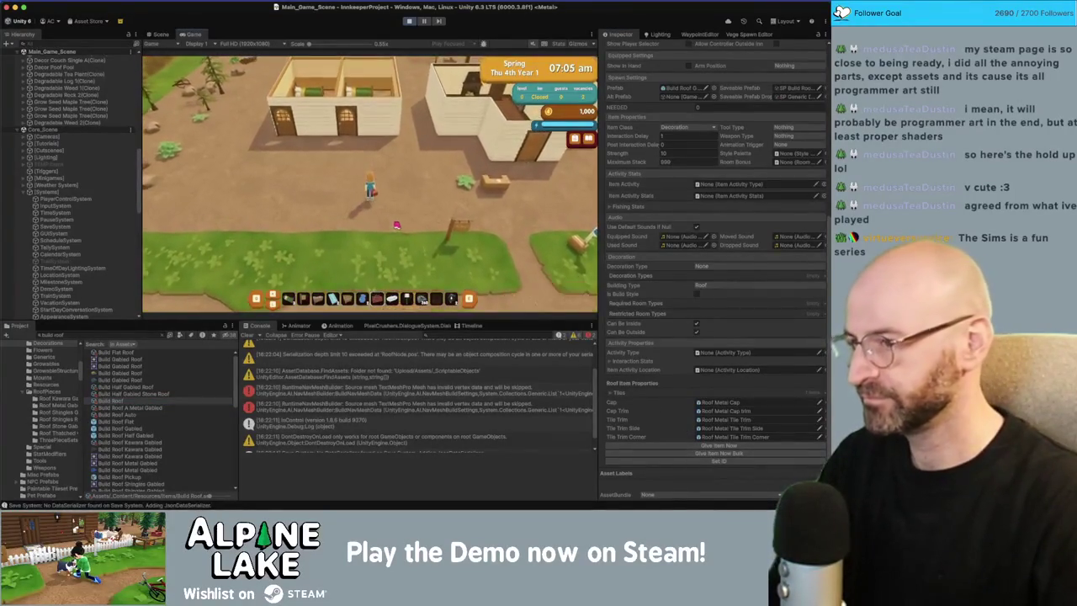
Check the backpack, then end the day and continue through to Friday 5th.
{"action": "key", "text": "i"}
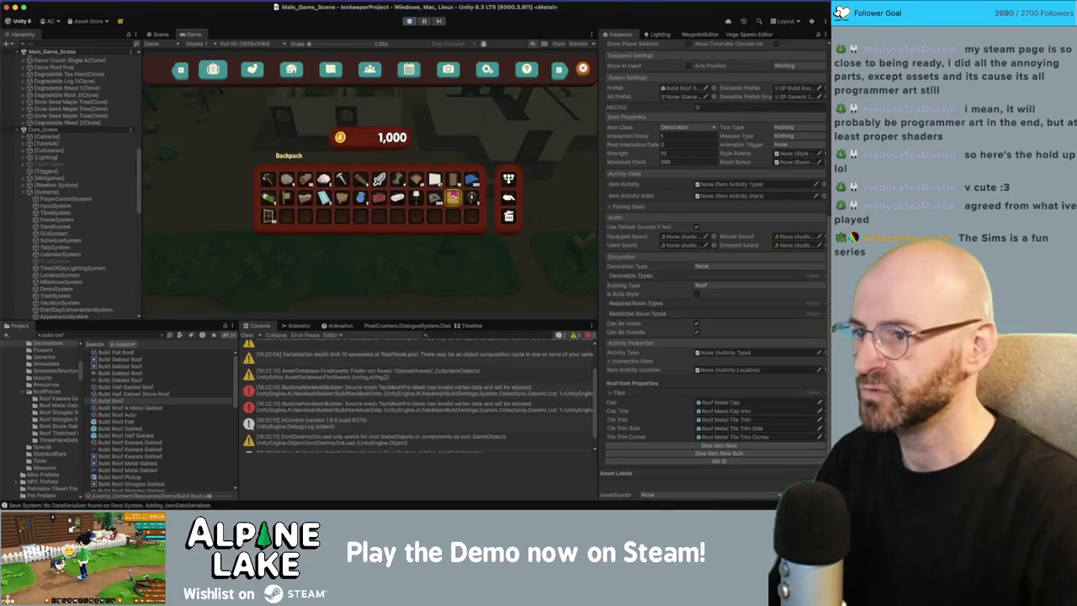
{"action": "key", "text": "i"}
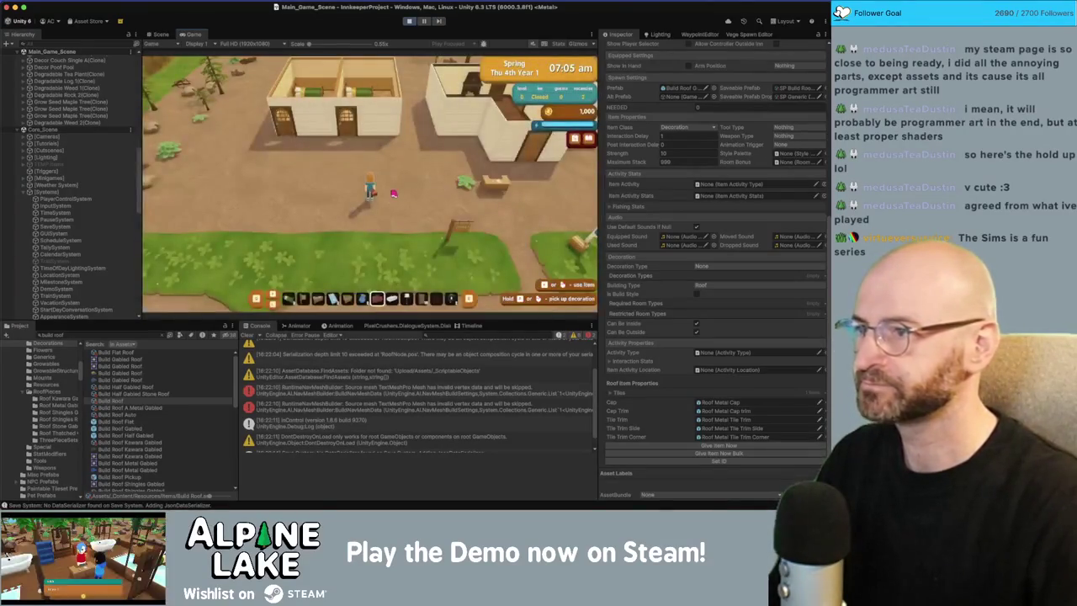
{"action": "key", "text": "n"}
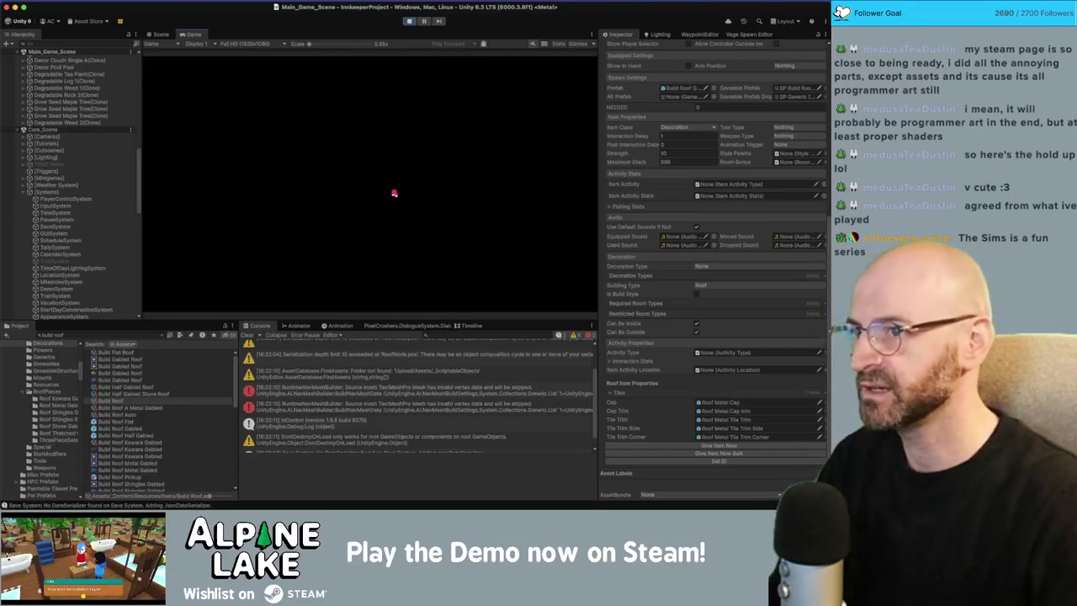
{"action": "left_click", "coordinate": [555, 73]}
{"action": "left_click", "coordinate": [556, 72]}
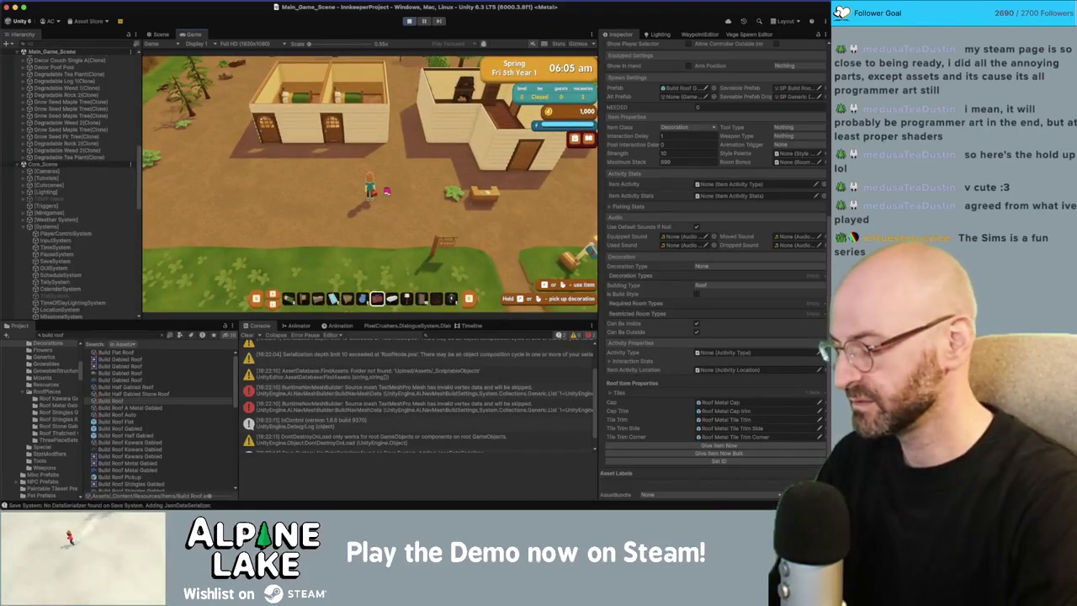
Launch QuickTime Player from Spotlight and start a new screen recording.
{"action": "key", "text": "super+space"}
{"action": "type", "text": "qui"}
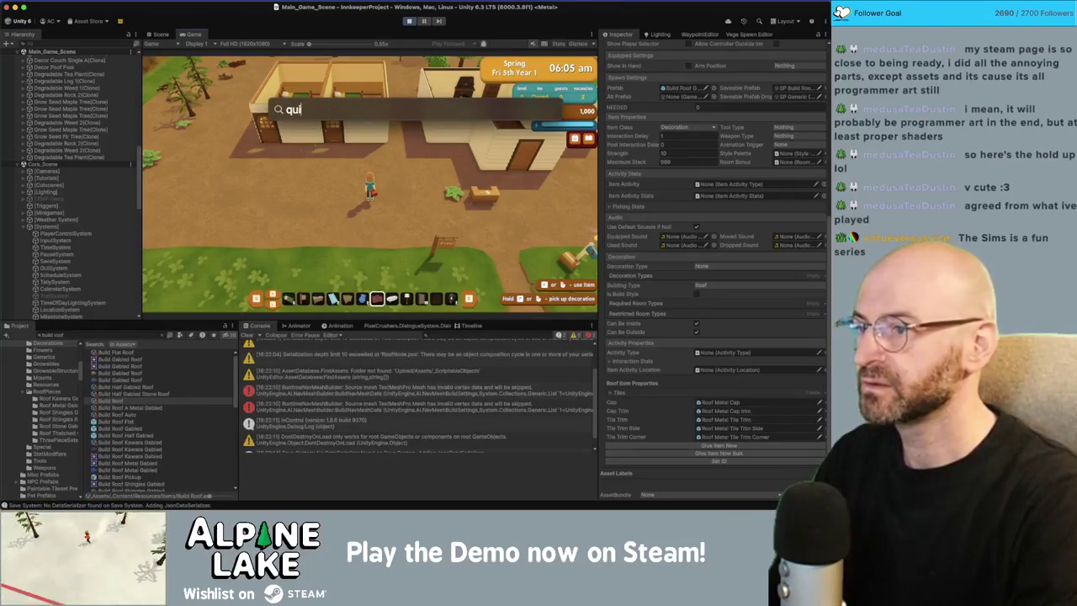
{"action": "key", "text": "Return"}
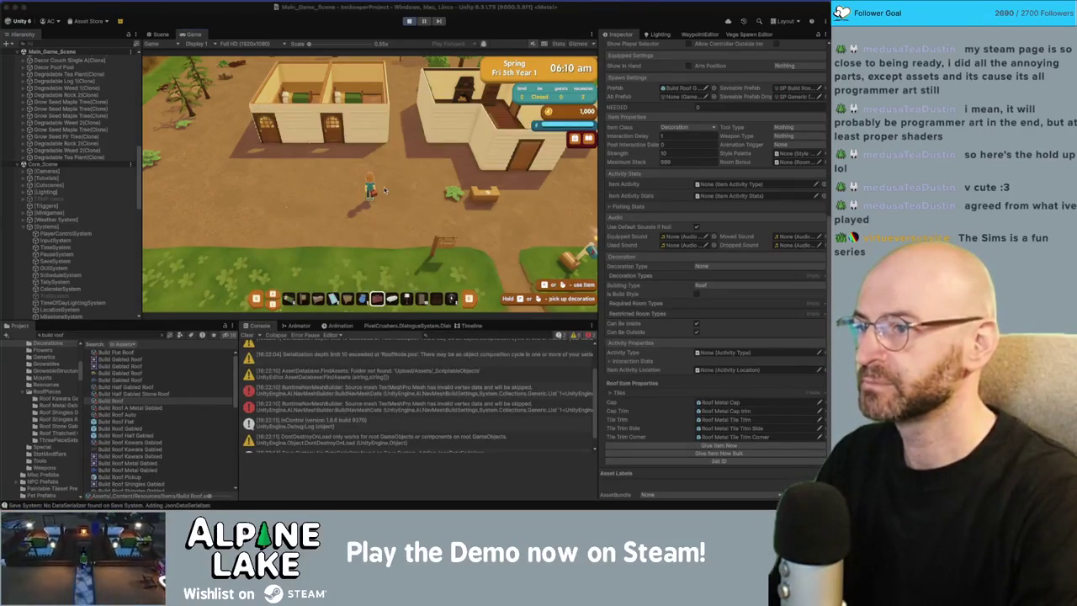
{"action": "key", "text": "ctrl+super+n"}
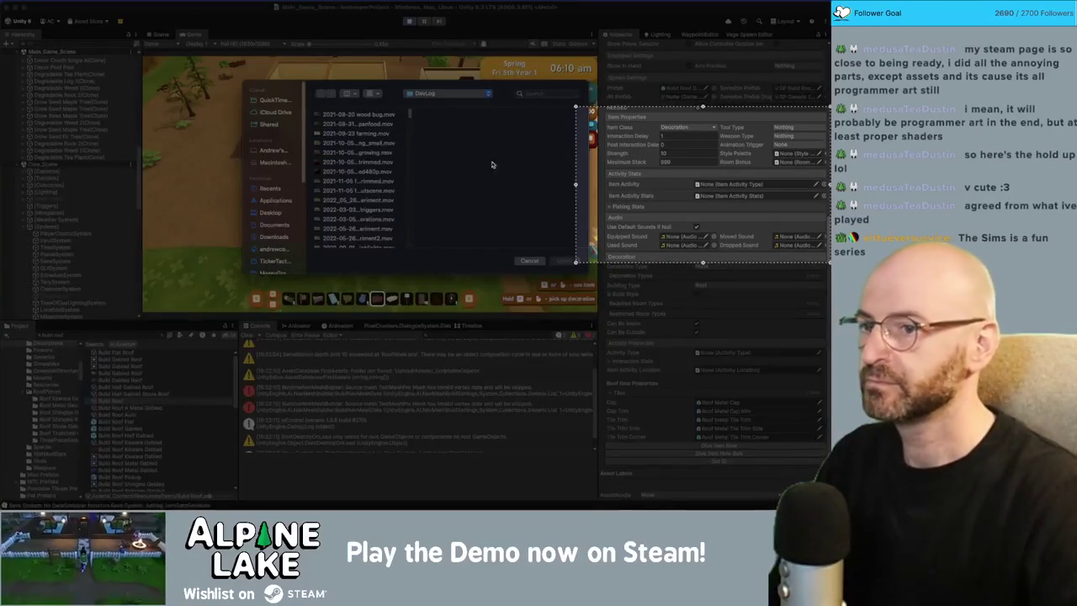
Frame the recording area over the Game view and cancel the file-open dialog.
{"action": "mouse_move", "coordinate": [589, 164]}
{"action": "left_mouse_down"}
{"action": "mouse_move", "coordinate": [276, 103]}
{"action": "mouse_move", "coordinate": [156, 111]}
{"action": "left_mouse_up"}
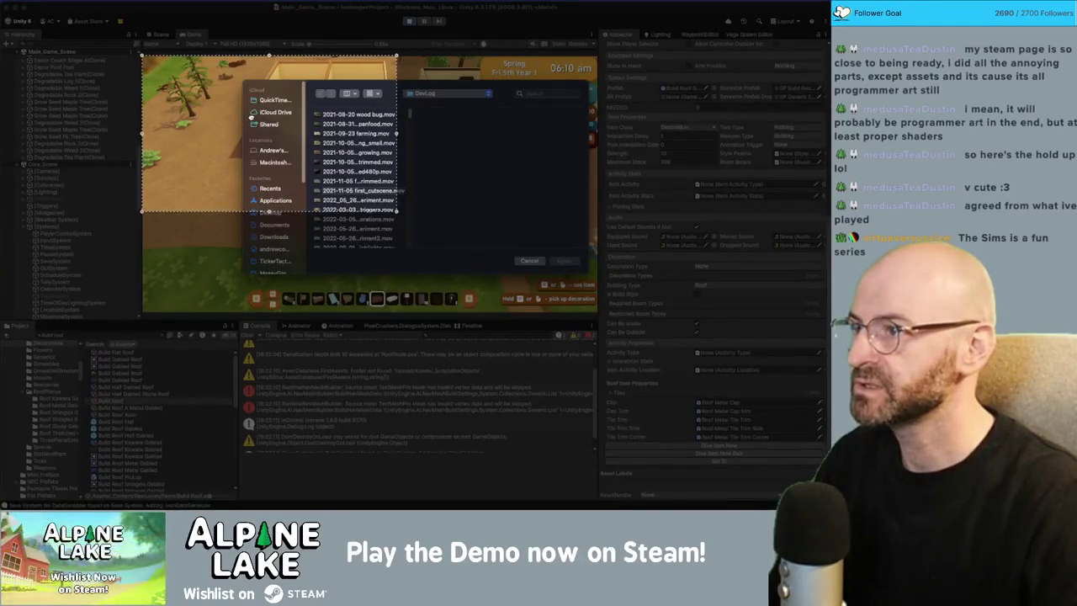
{"action": "left_click_drag", "start_coordinate": [396, 212], "coordinate": [597, 313]}
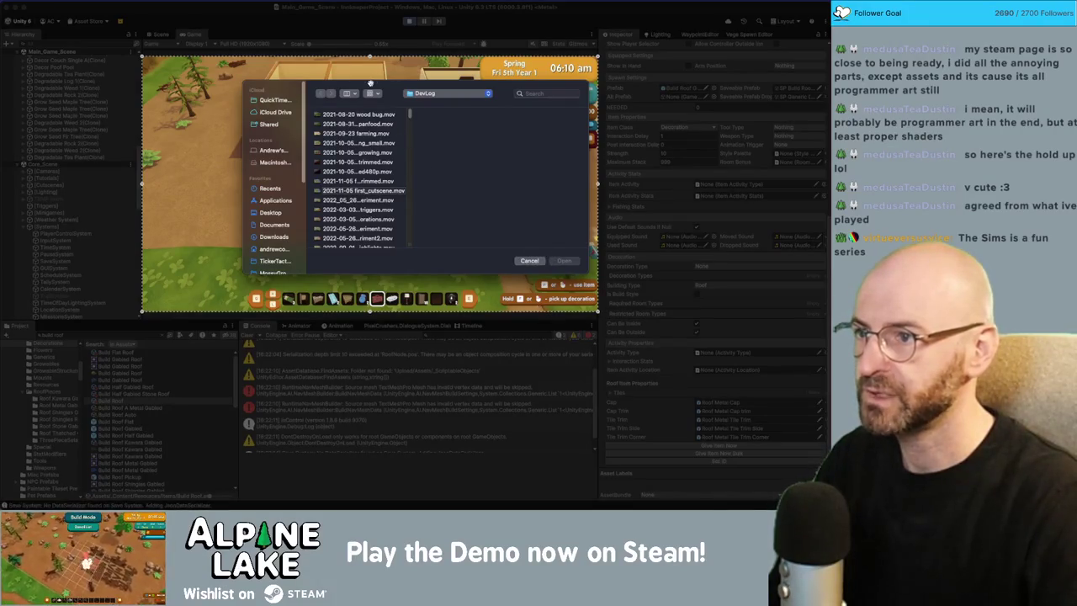
{"action": "left_click_drag", "start_coordinate": [370, 82], "coordinate": [404, 87]}
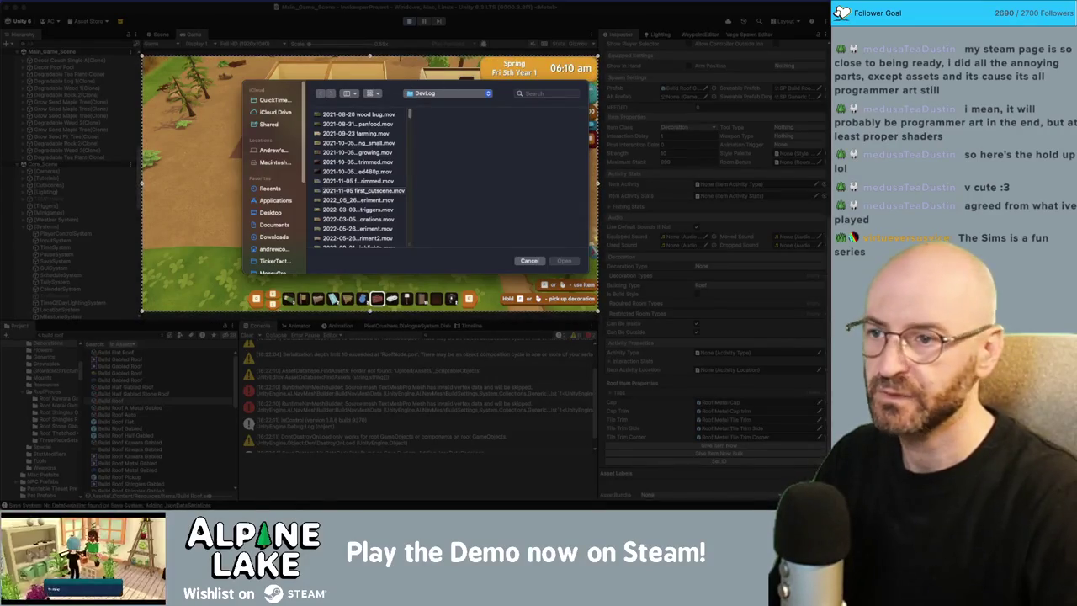
{"action": "left_click", "coordinate": [532, 260]}
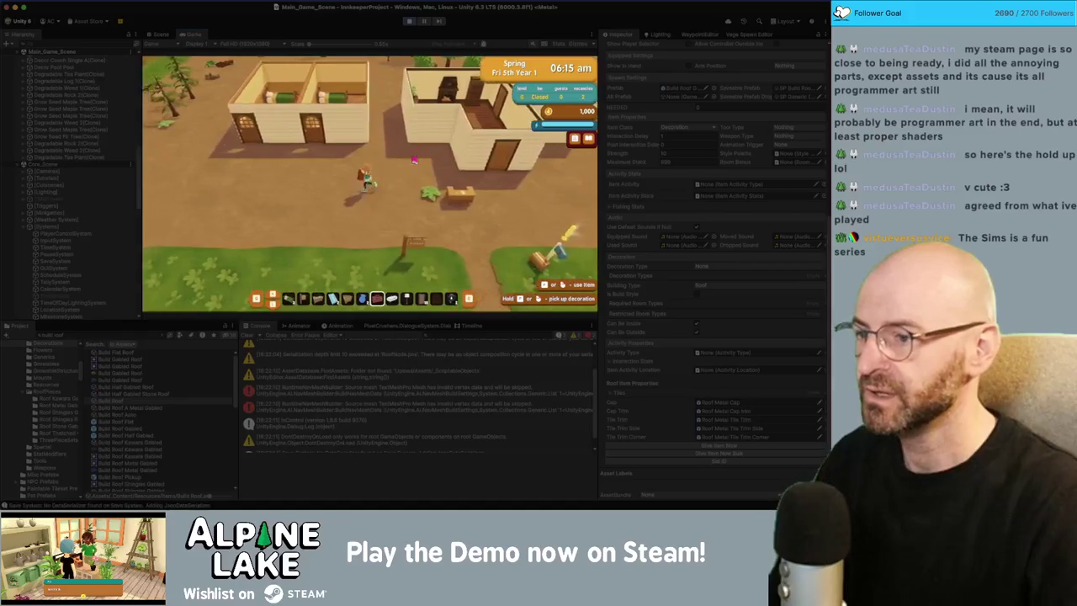
Enter build mode and pan the build camera back and forth across the house.
{"action": "scroll", "coordinate": [404, 172], "scroll_direction": "down", "scroll_amount": 5}
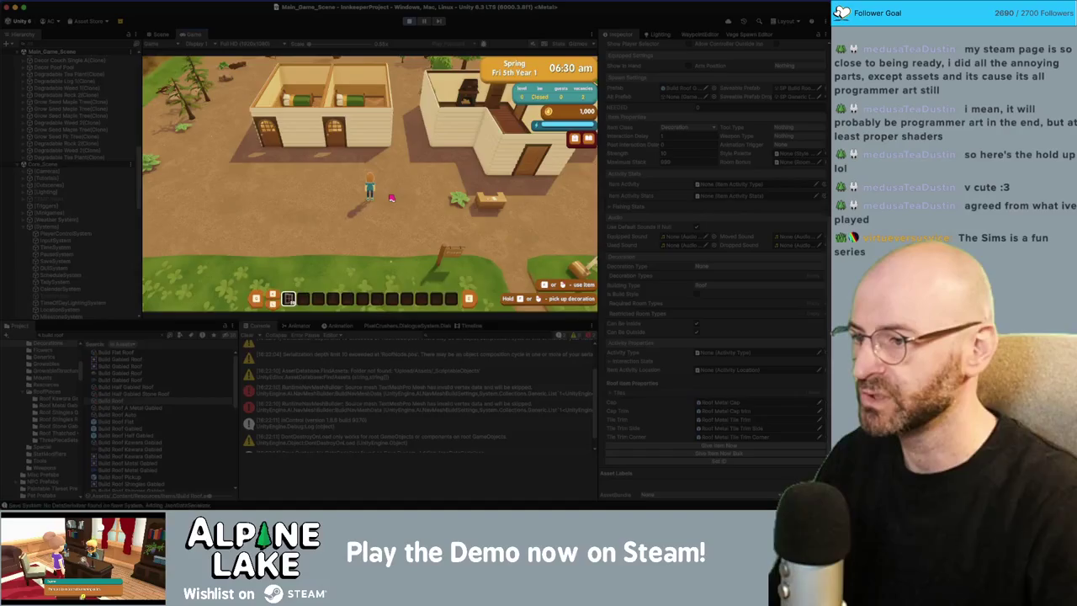
{"action": "left_click", "coordinate": [391, 198]}
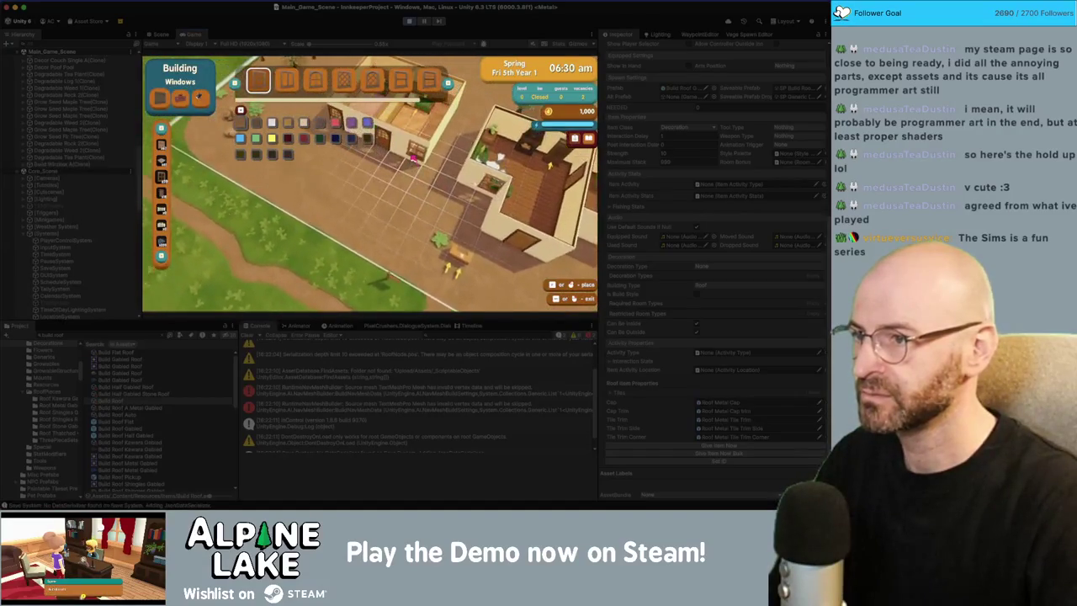
{"action": "key", "text": "a"}
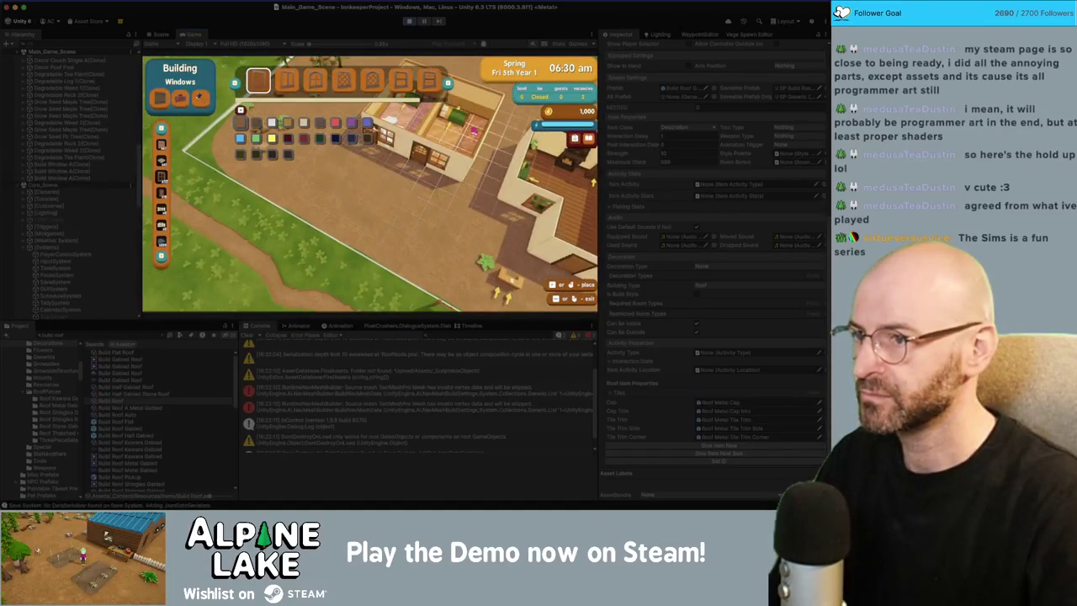
{"action": "key", "text": "a"}
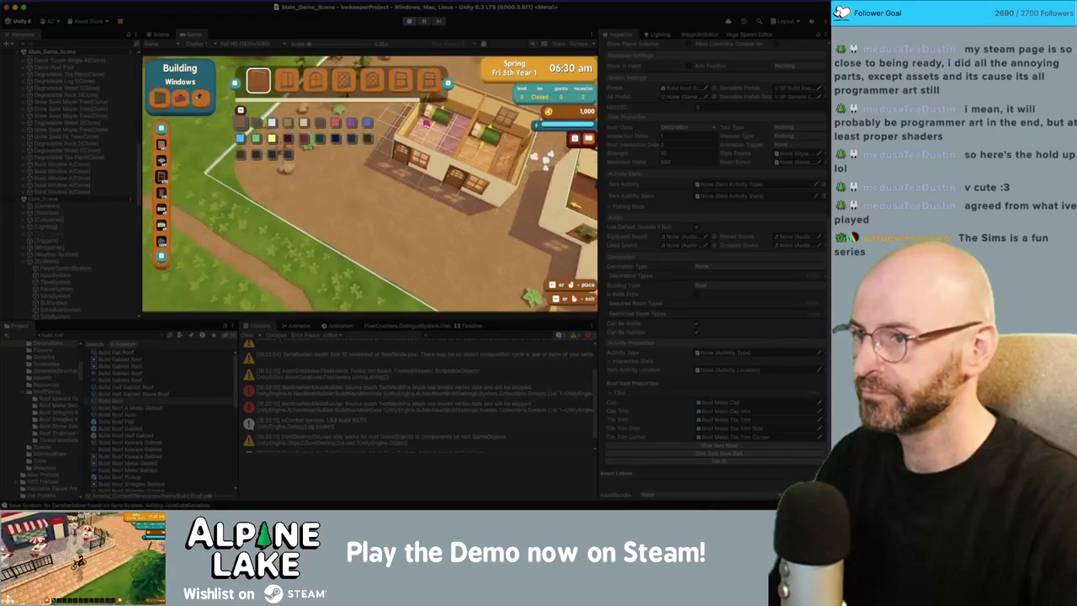
{"action": "key", "text": "a"}
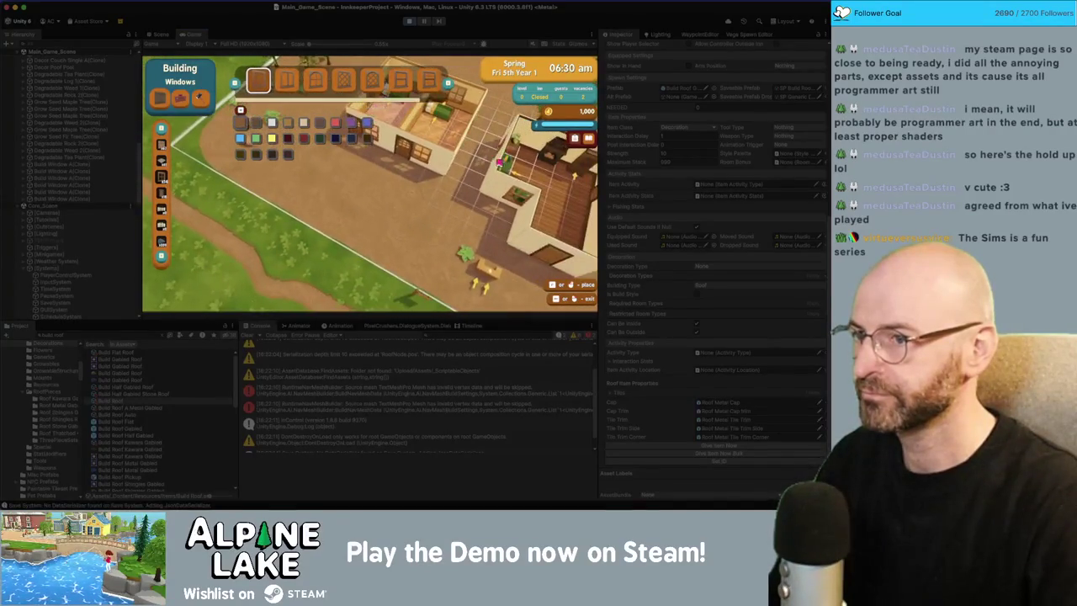
{"action": "key", "text": "d"}
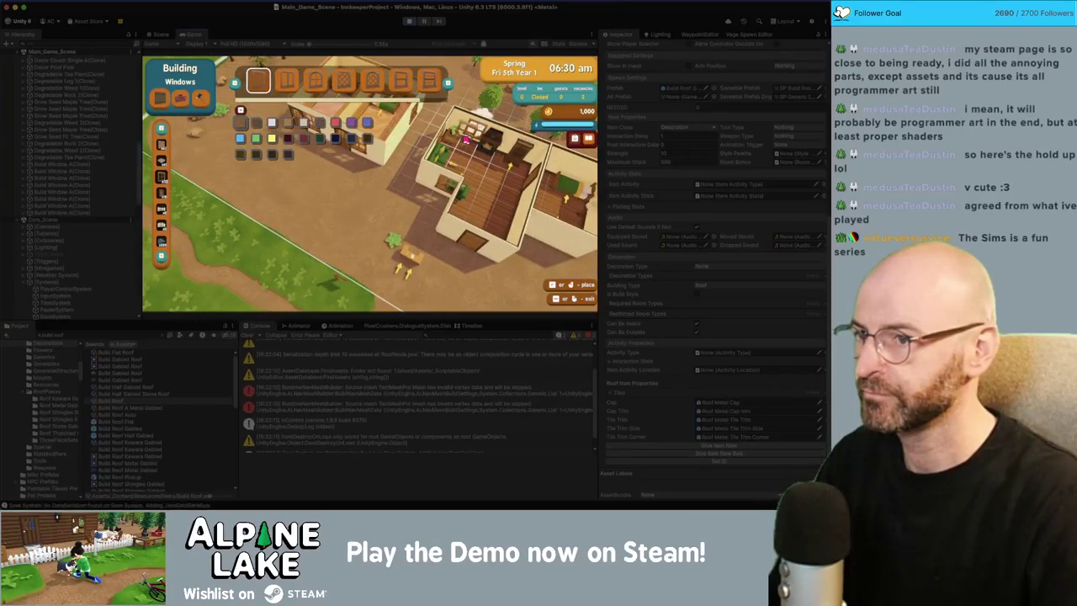
{"action": "key", "text": "d"}
{"action": "key", "text": "a"}
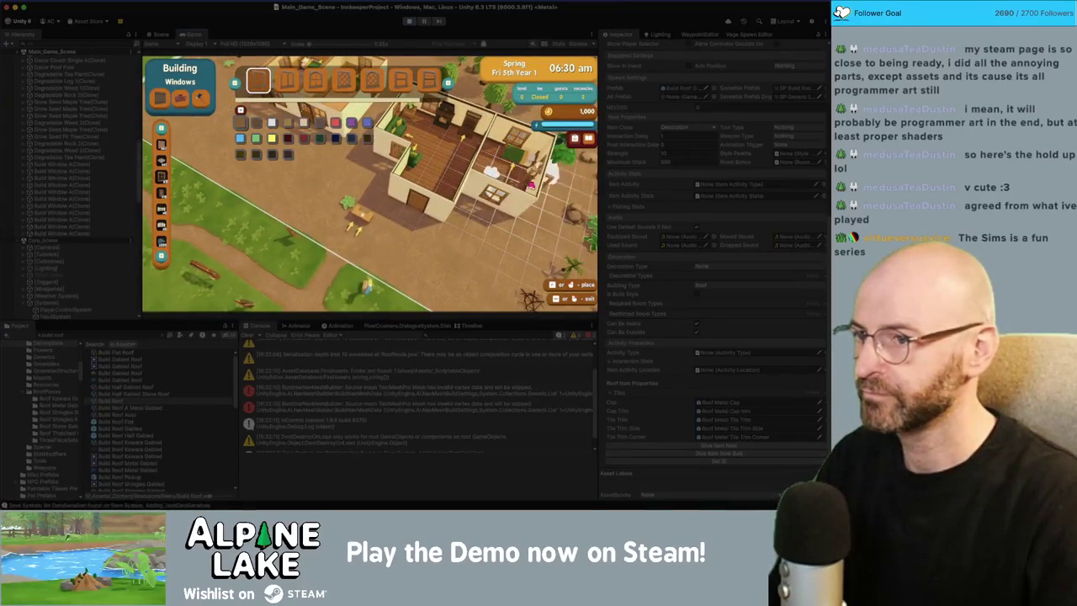
{"action": "key", "text": "a"}
{"action": "key", "text": "s"}
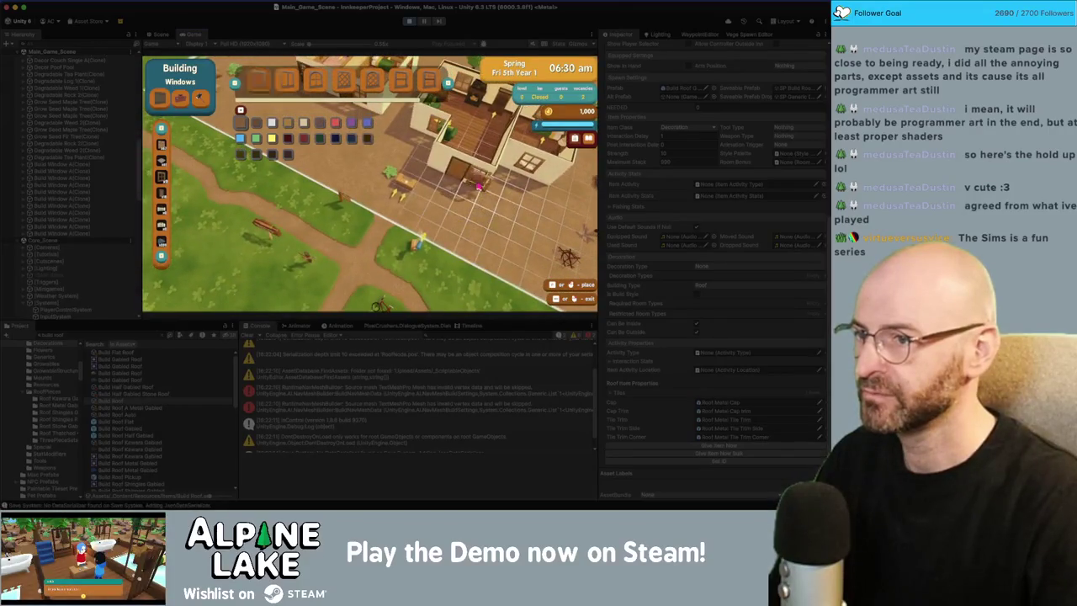
Leave build mode for normal play and cancel a screenshot capture of the game view.
{"action": "key", "text": "Escape"}
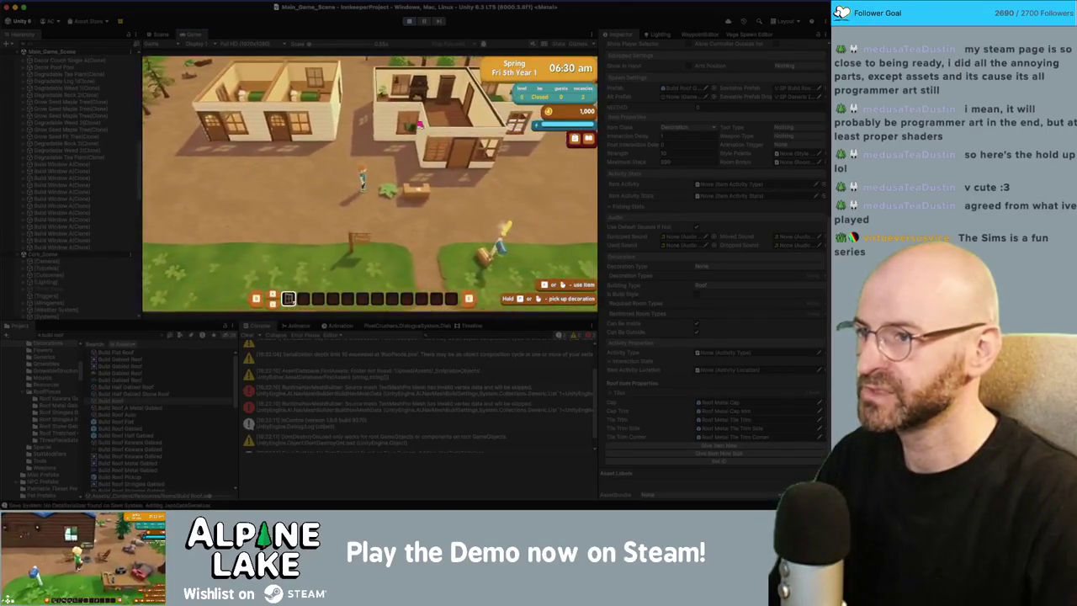
{"action": "key", "text": "b"}
{"action": "key", "text": "Escape"}
{"action": "key", "text": "Escape"}
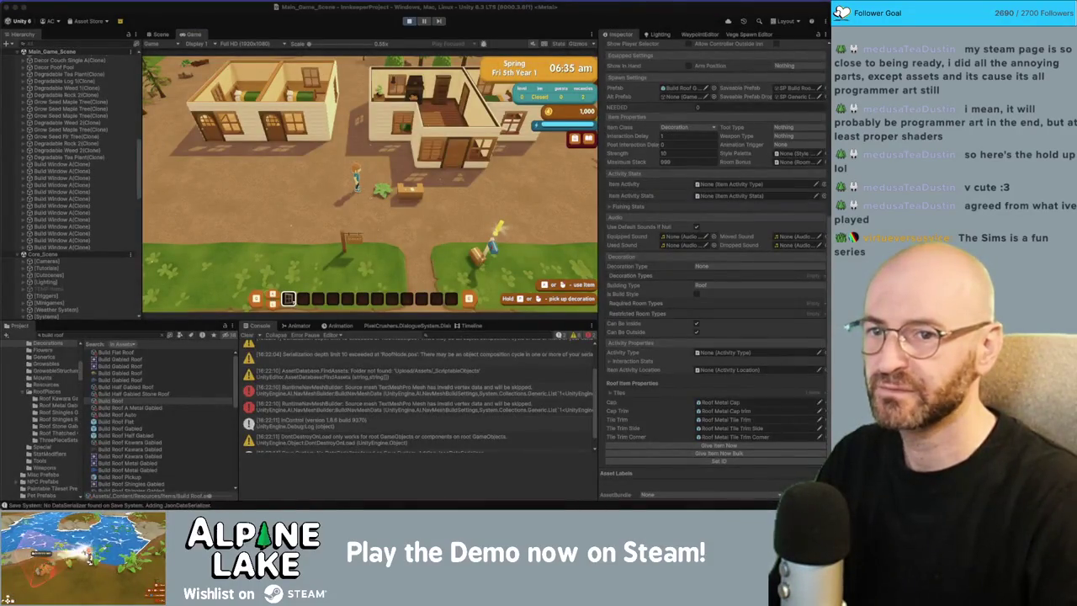
{"action": "key", "text": "super+shift+5"}
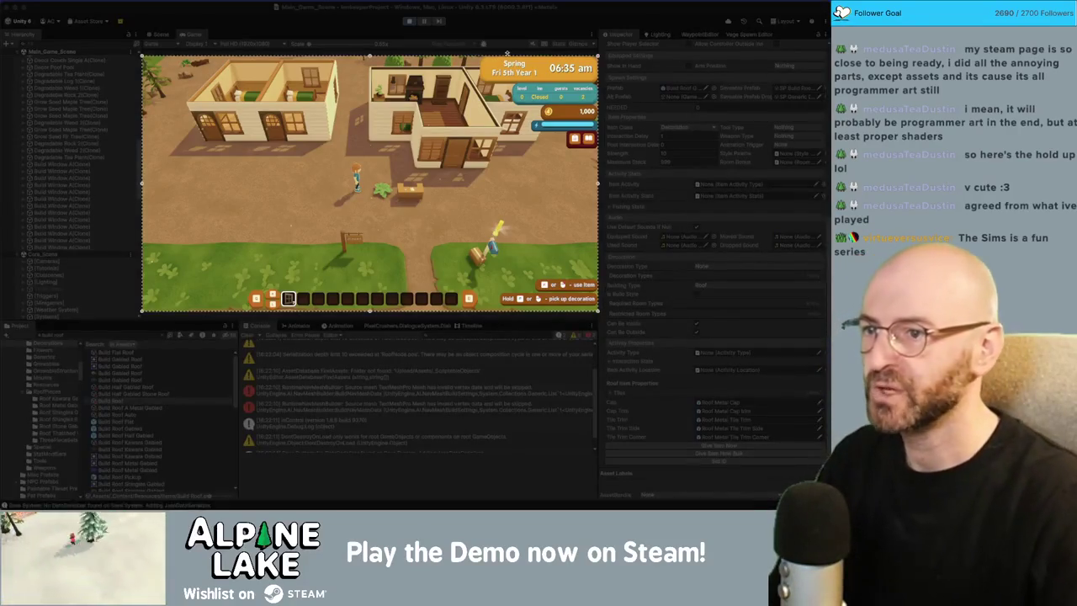
{"action": "key", "text": "Return"}
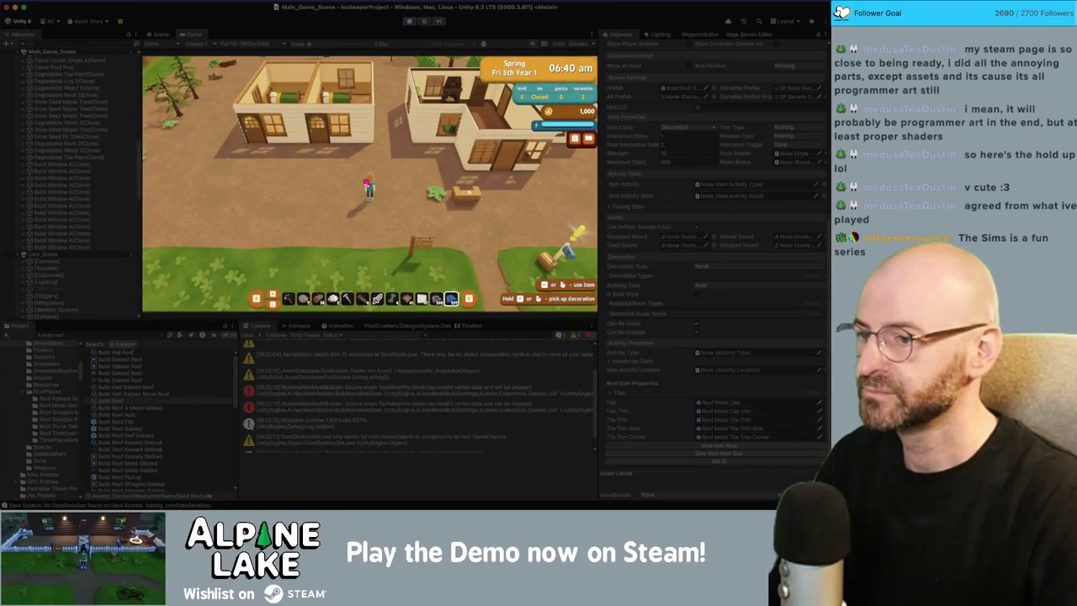
Place a grey shingled gabled roof on the left house, then leave roof build mode.
{"action": "key", "text": "e"}
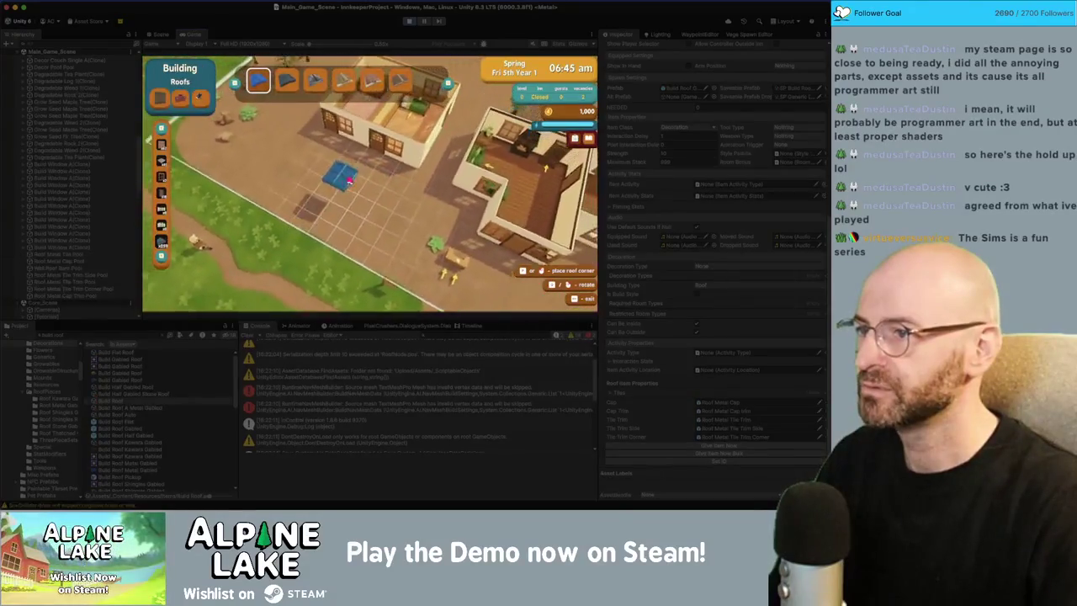
{"action": "scroll", "coordinate": [340, 181], "scroll_direction": "down", "scroll_amount": 2}
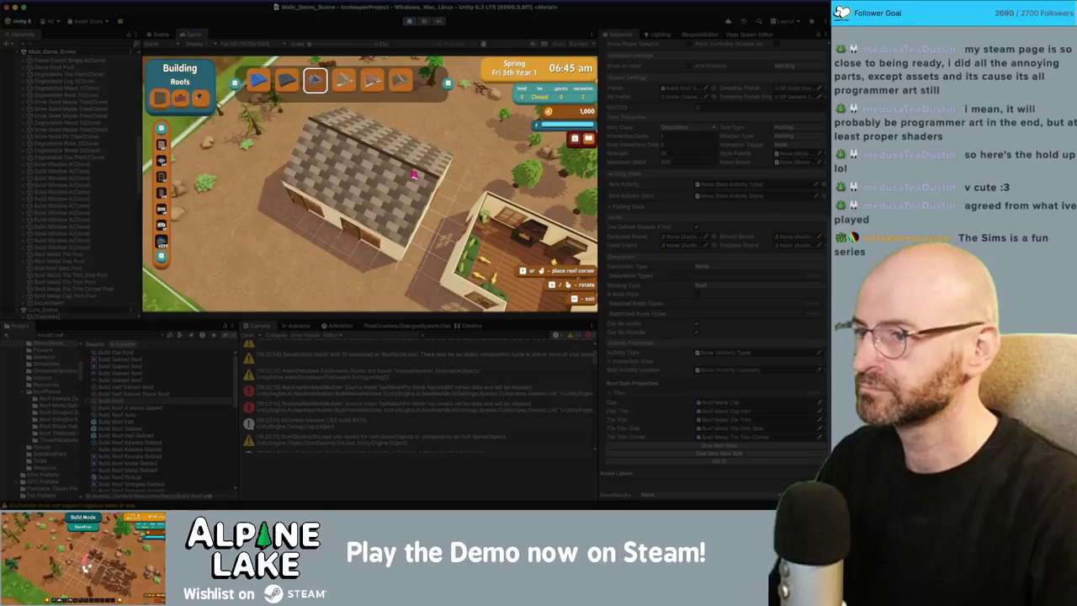
{"action": "key", "text": "s"}
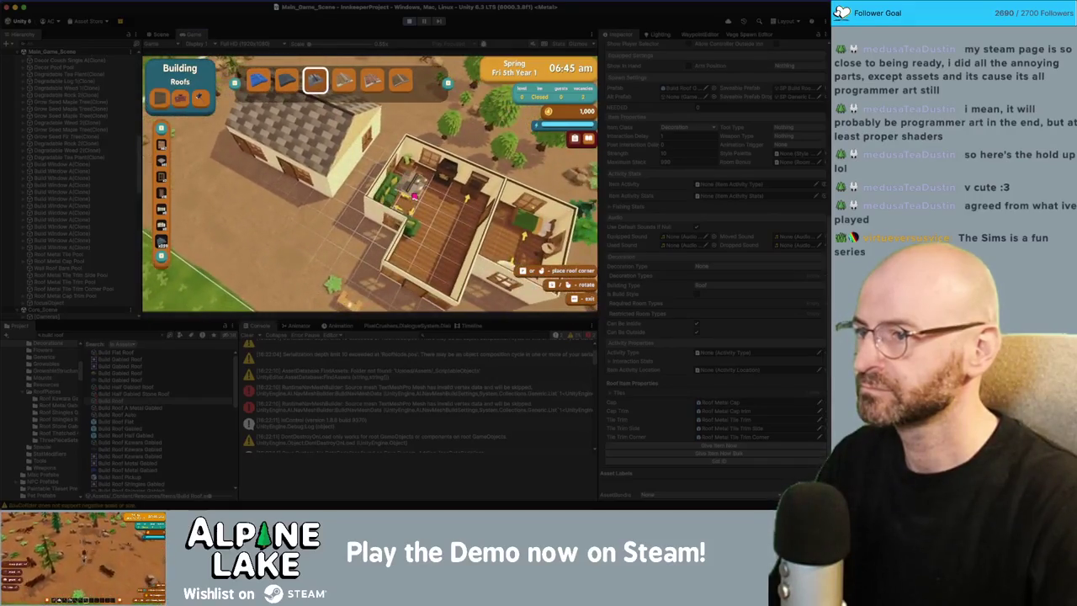
{"action": "key", "text": "Escape"}
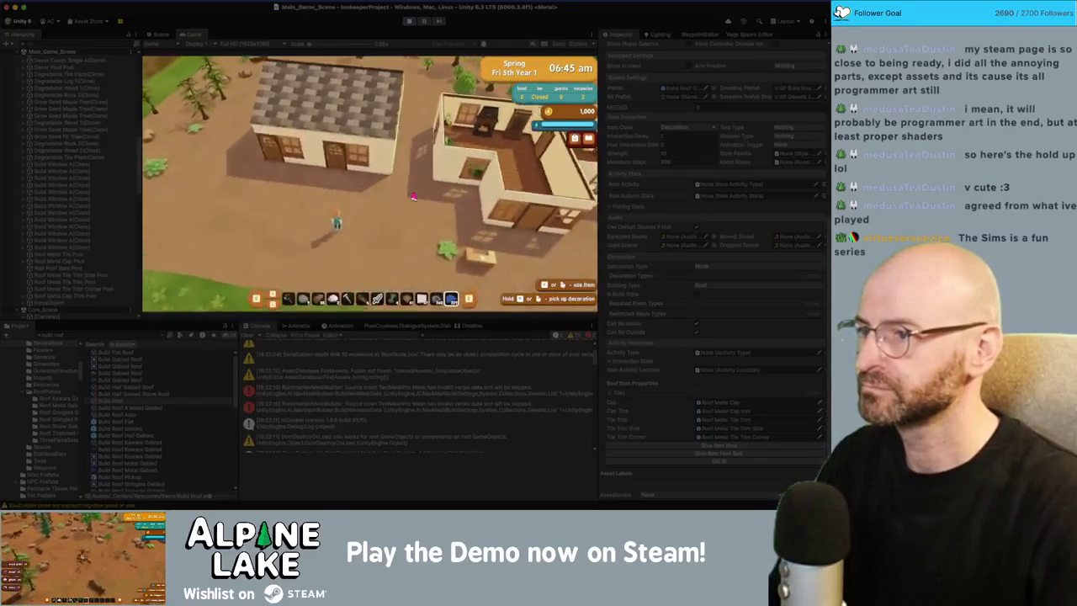
{"action": "key", "text": "w"}
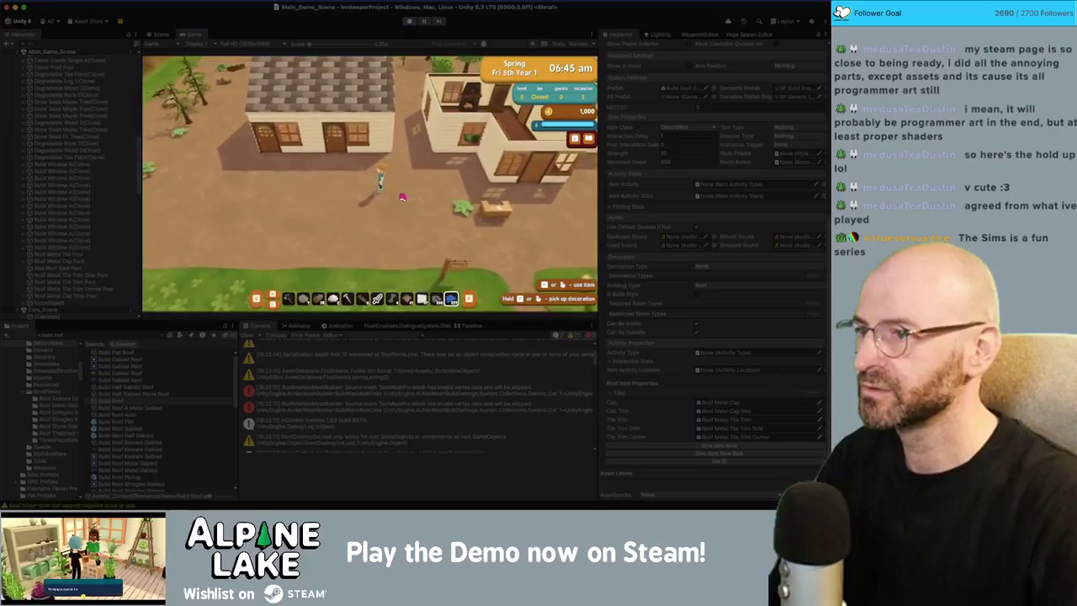
{"action": "key", "text": "a"}
{"action": "scroll", "coordinate": [398, 196], "scroll_direction": "up", "scroll_amount": 6}
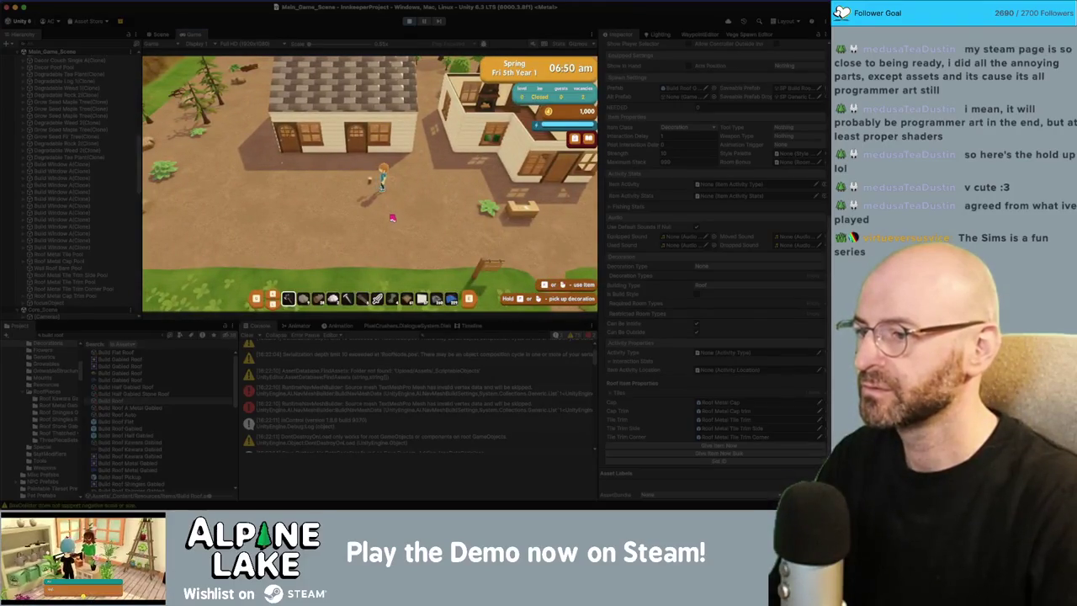
Demolish the earlier gabled roof and the partly built roof on the house.
{"action": "key", "text": "x"}
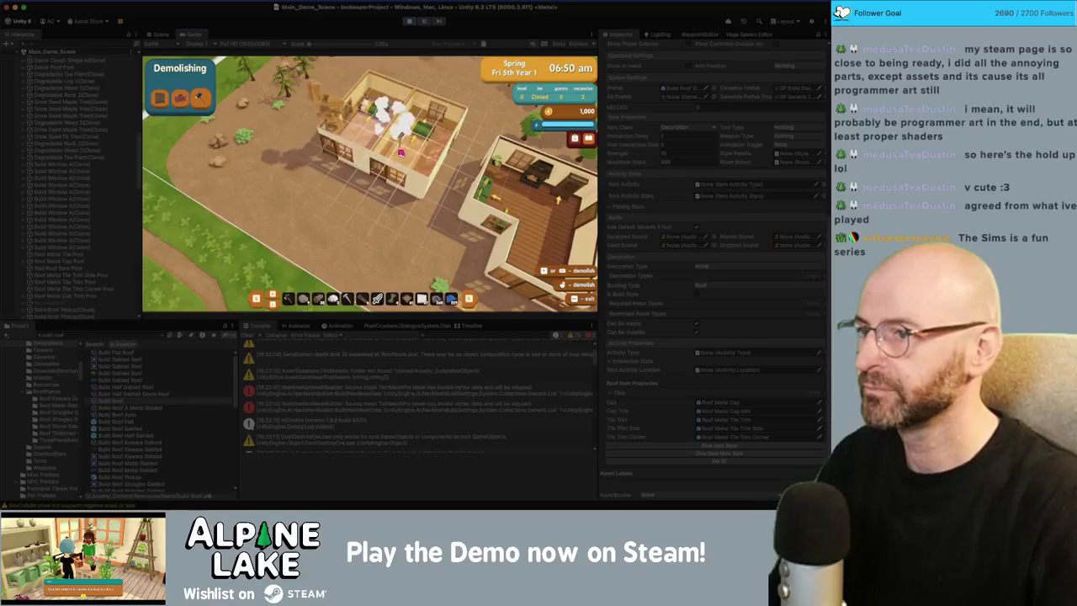
{"action": "key", "text": "x"}
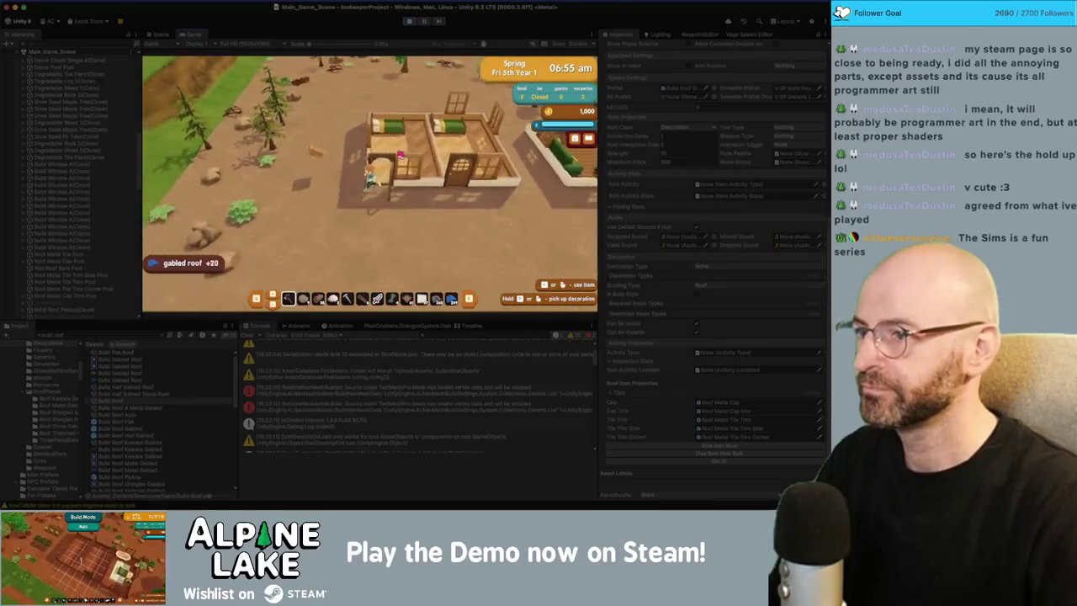
{"action": "scroll", "coordinate": [402, 162], "scroll_direction": "down", "scroll_amount": 6}
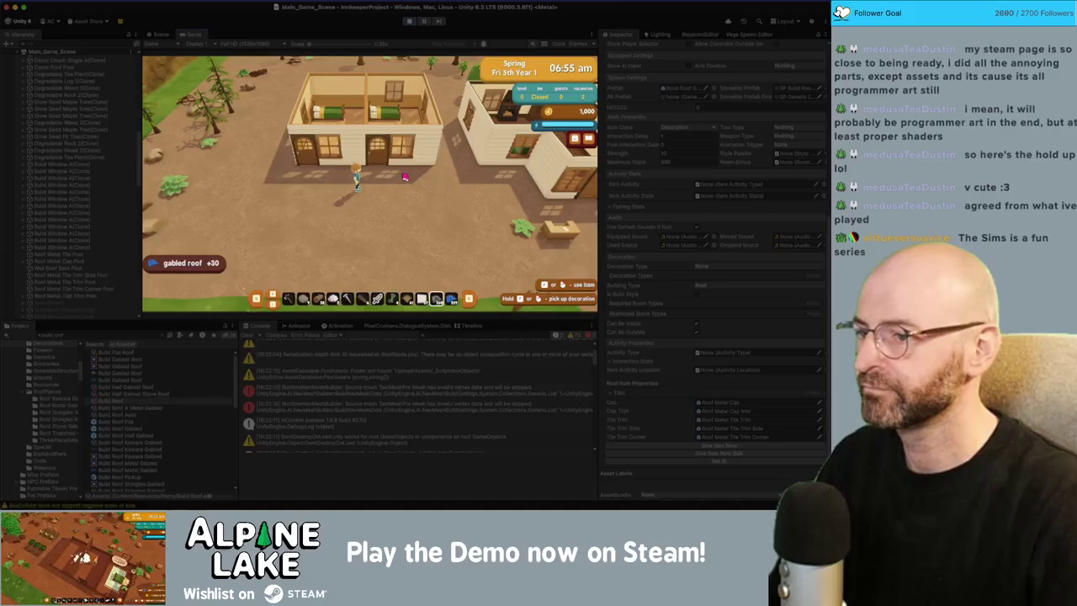
{"action": "key", "text": "b"}
{"action": "key", "text": "b"}
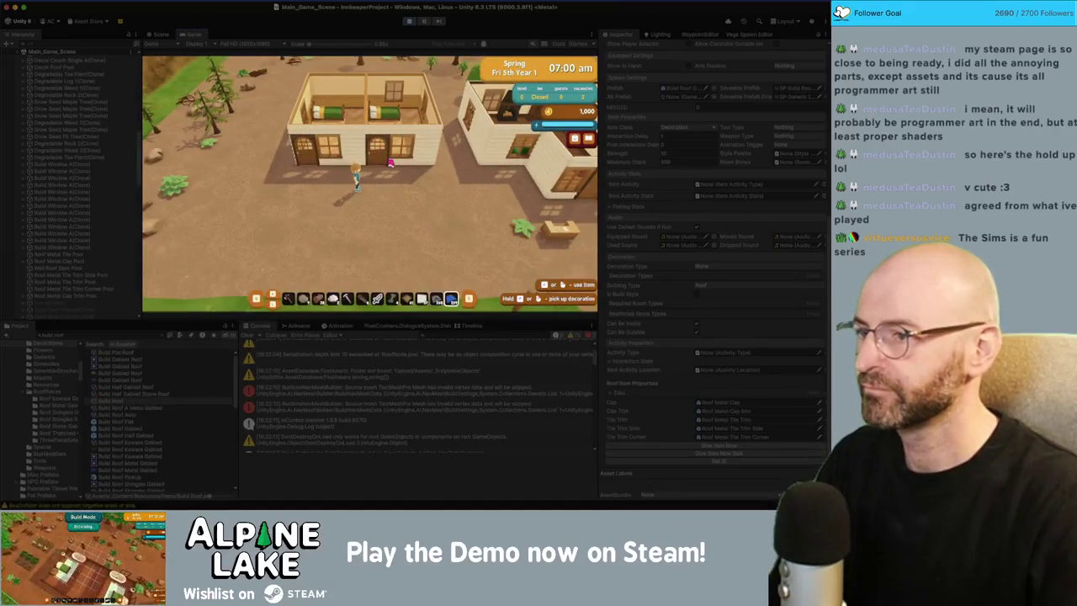
{"action": "key", "text": "b"}
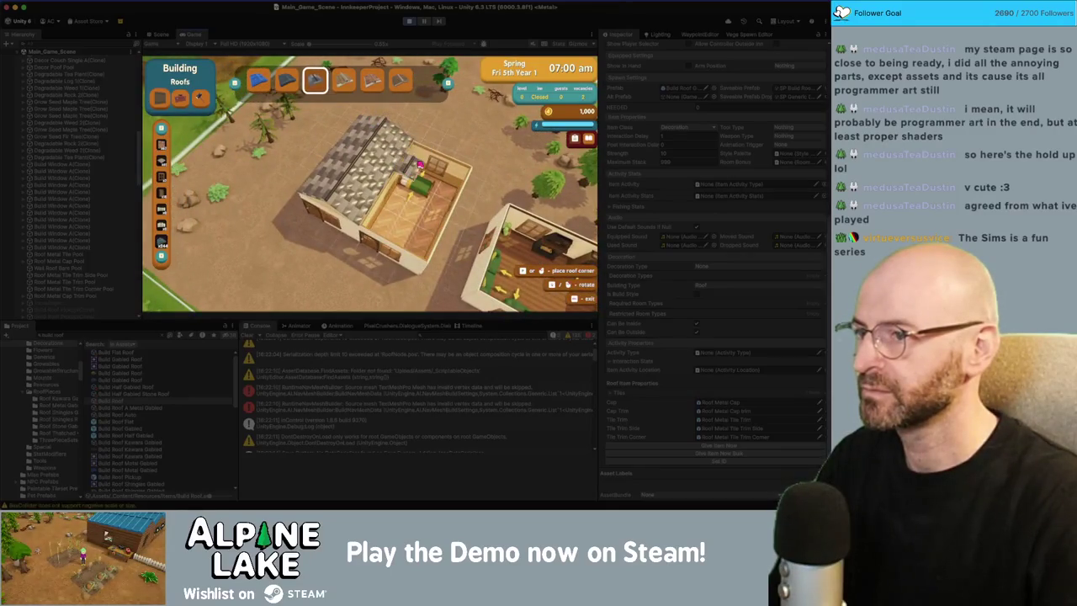
{"action": "key", "text": "Escape"}
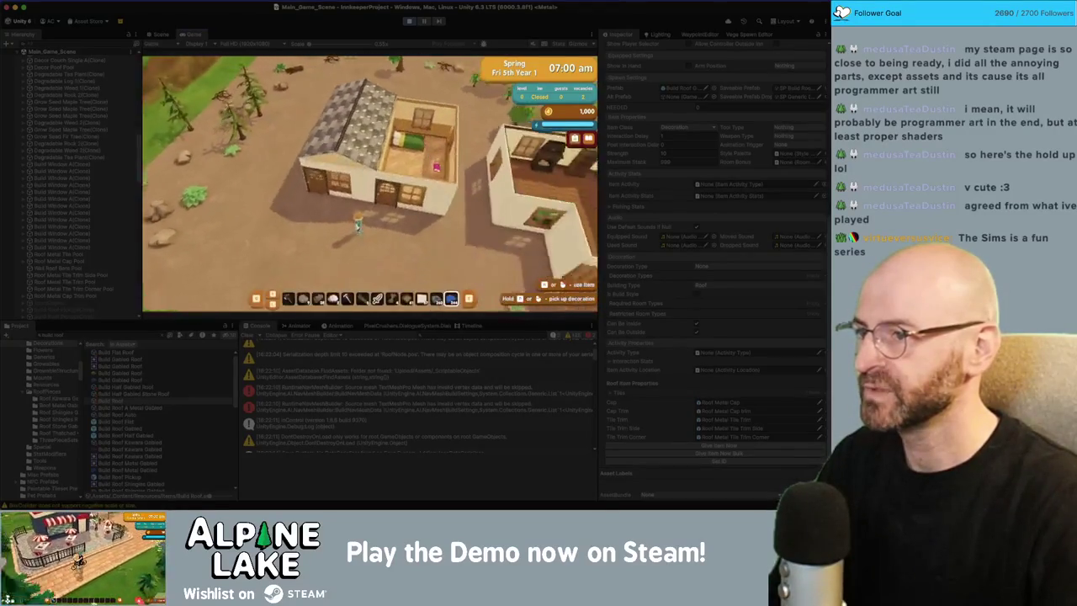
{"action": "key", "text": "x"}
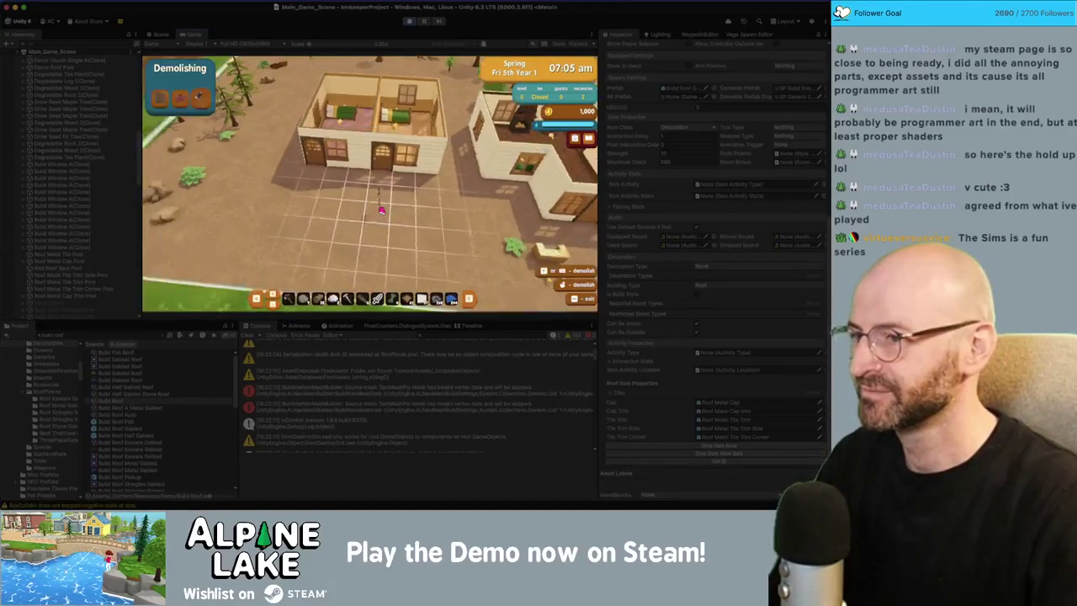
{"action": "left_click", "coordinate": [382, 128]}
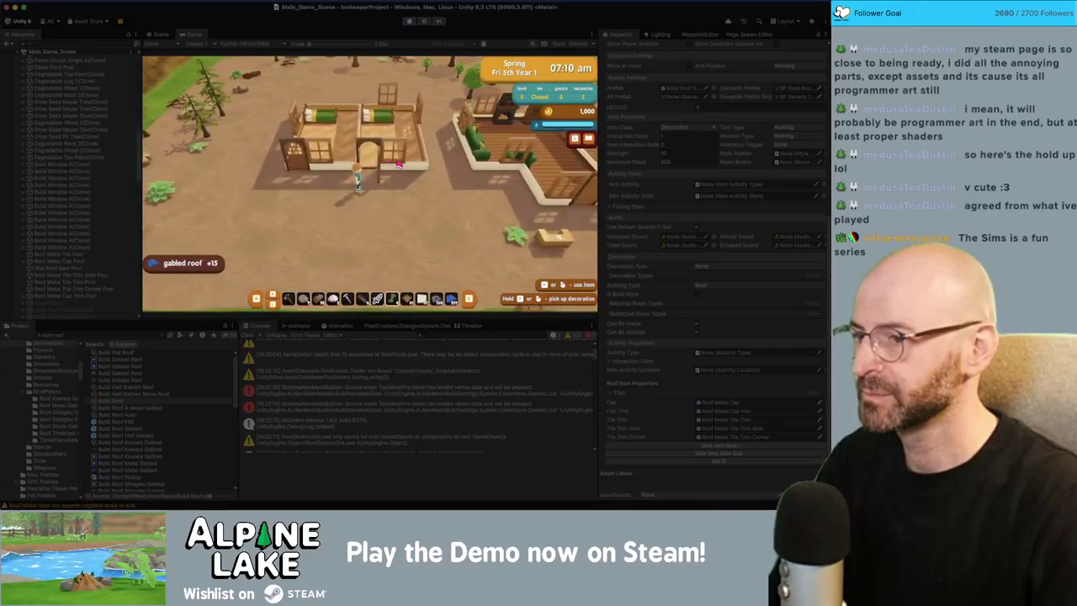
Rebuild the grey shingled gabled roof on the house and return to normal play.
{"action": "key", "text": "b"}
{"action": "scroll", "coordinate": [370, 185], "scroll_direction": "down", "scroll_amount": 1}
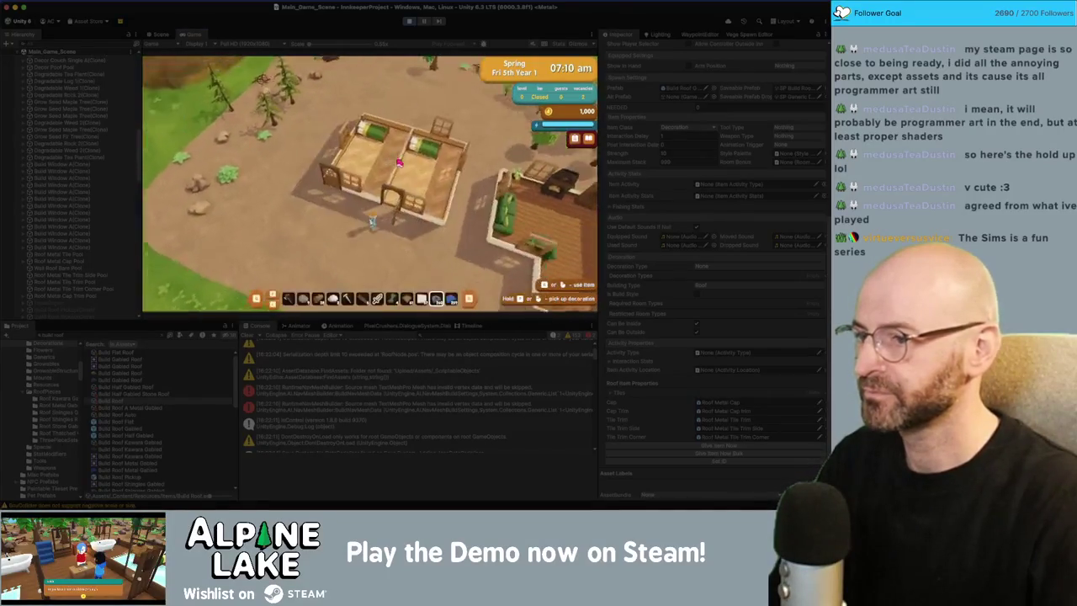
{"action": "key", "text": "b"}
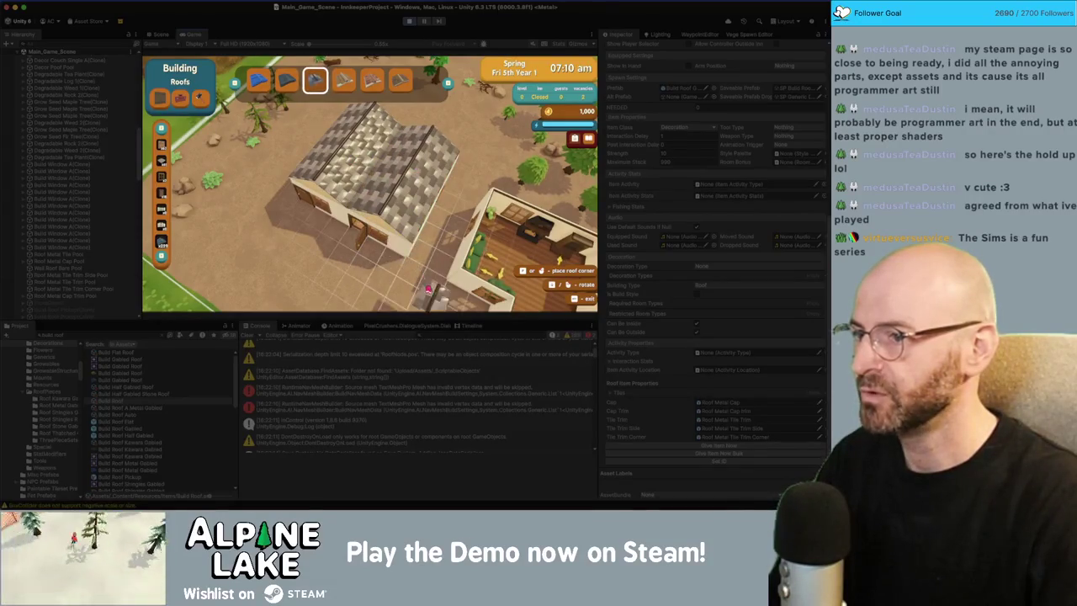
{"action": "key", "text": "Escape"}
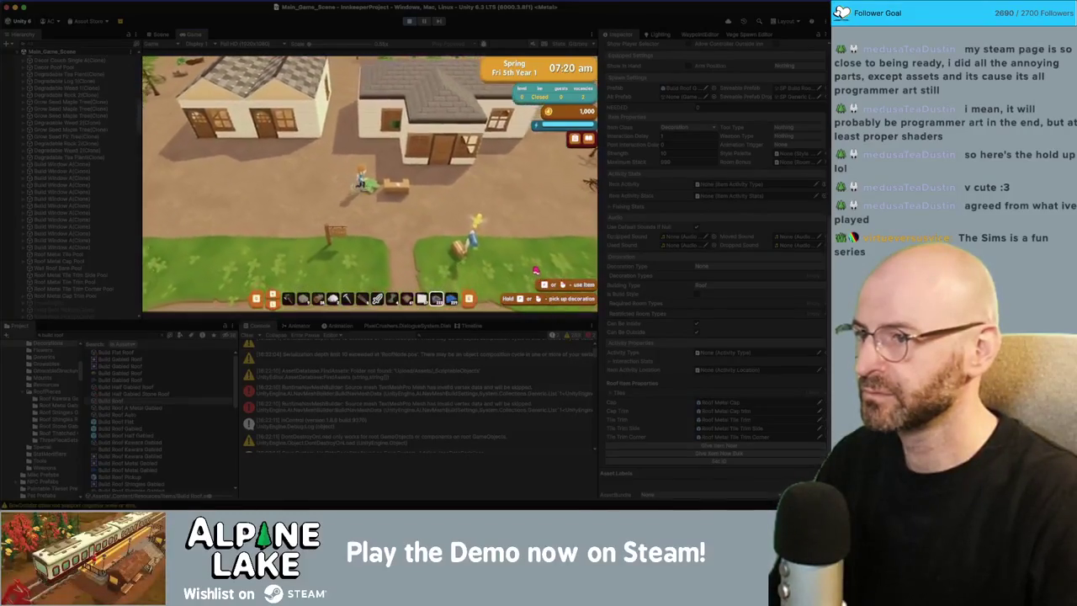
Walk the character left past the houses and switch to redecorating the roofs.
{"action": "key", "text": "a"}
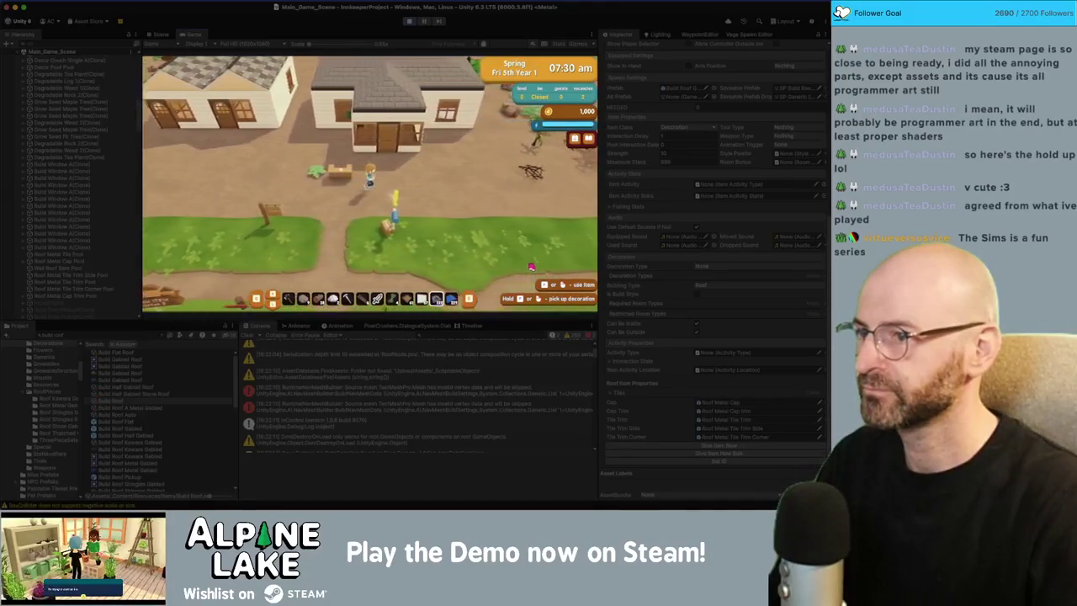
{"action": "key", "text": "a"}
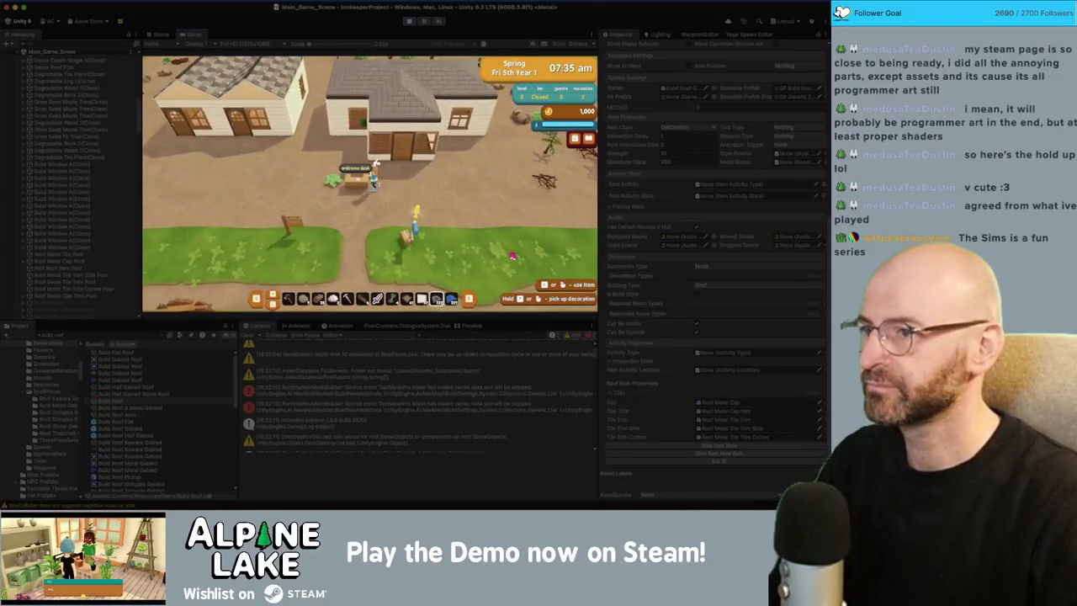
{"action": "key", "text": "a"}
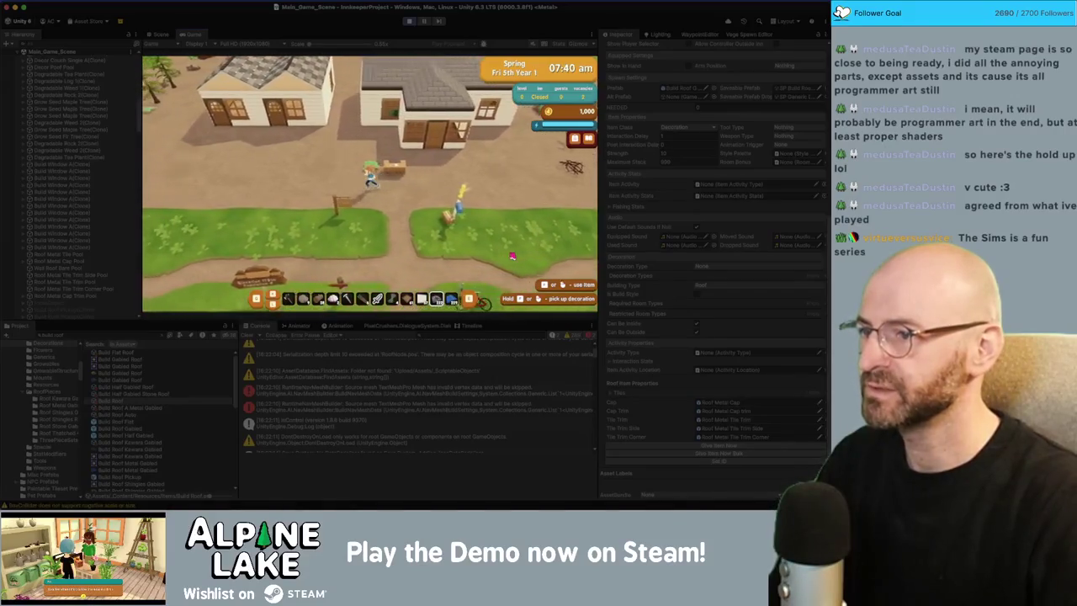
{"action": "key", "text": "a"}
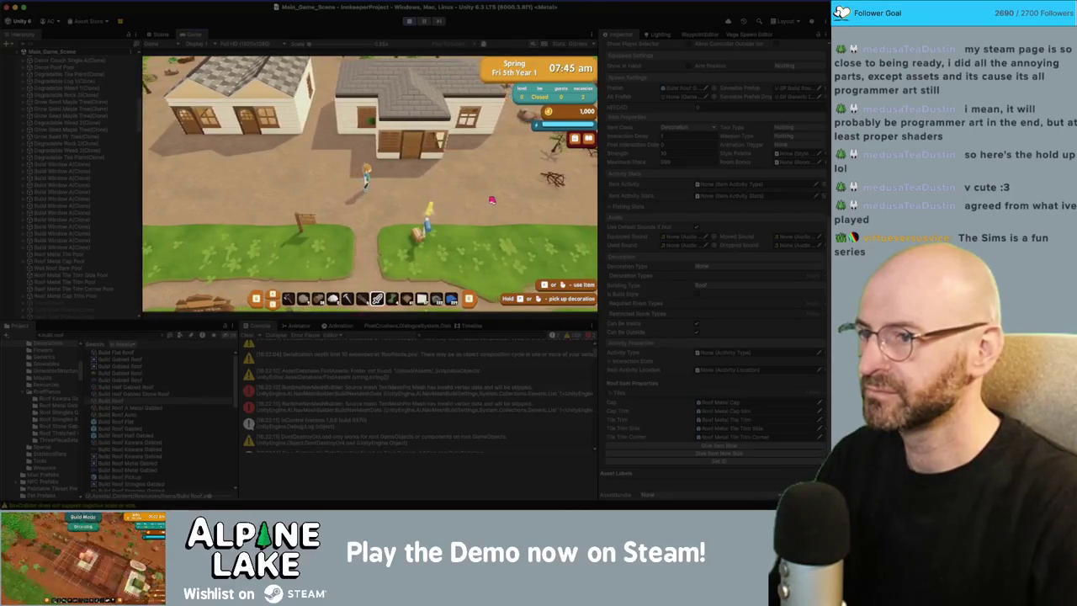
{"action": "key", "text": "a"}
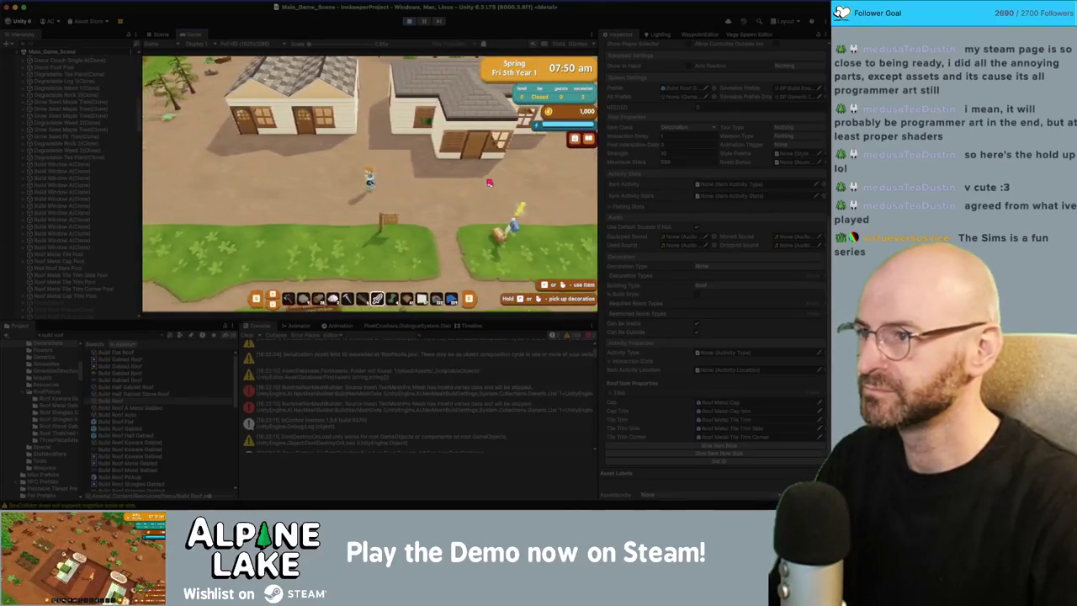
{"action": "key", "text": "a"}
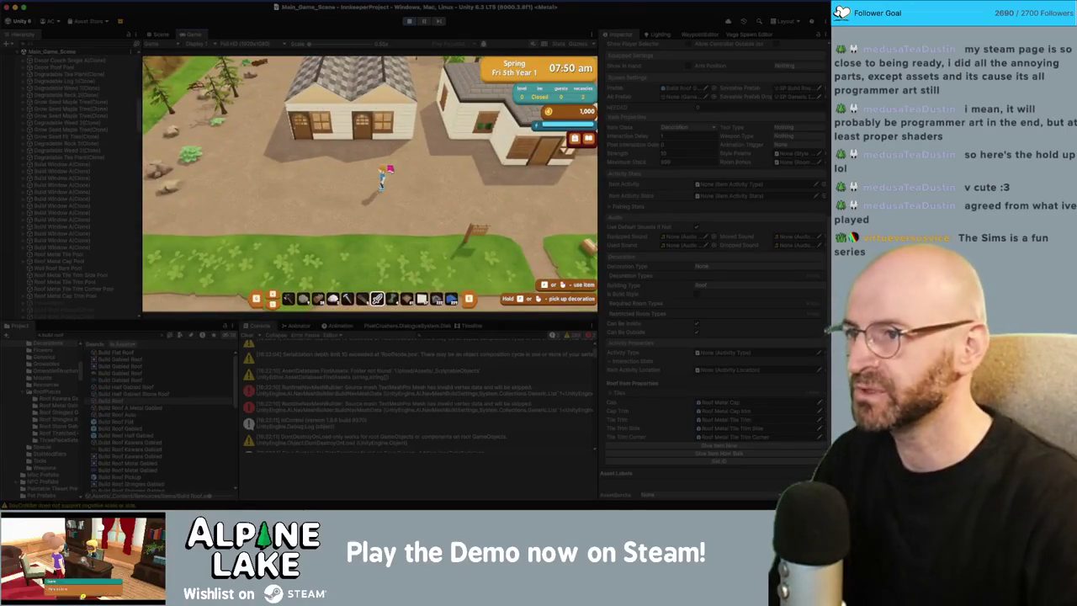
{"action": "key", "text": "e"}
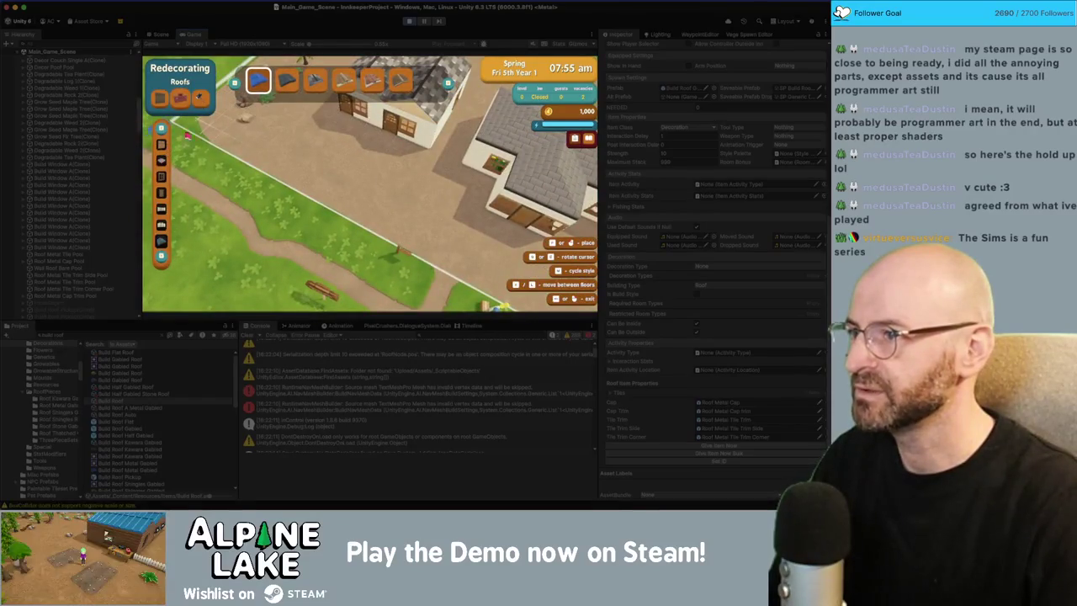
Switch redecorating to walls, pick the fourth wall style, then exit to normal play.
{"action": "scroll", "coordinate": [165, 145], "scroll_direction": "up", "scroll_amount": 3}
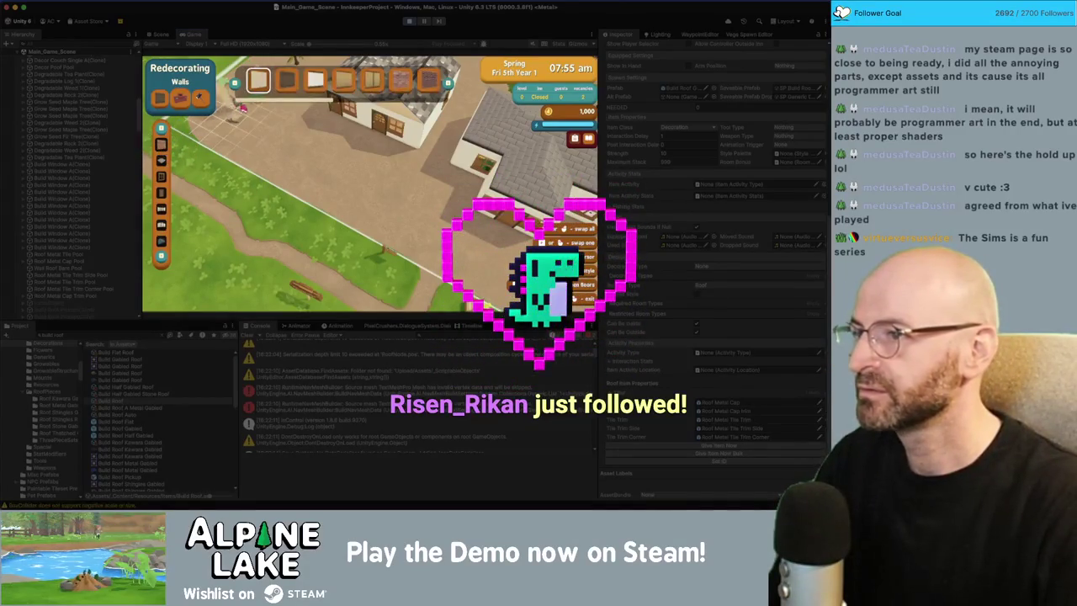
{"action": "key", "text": "Tab"}
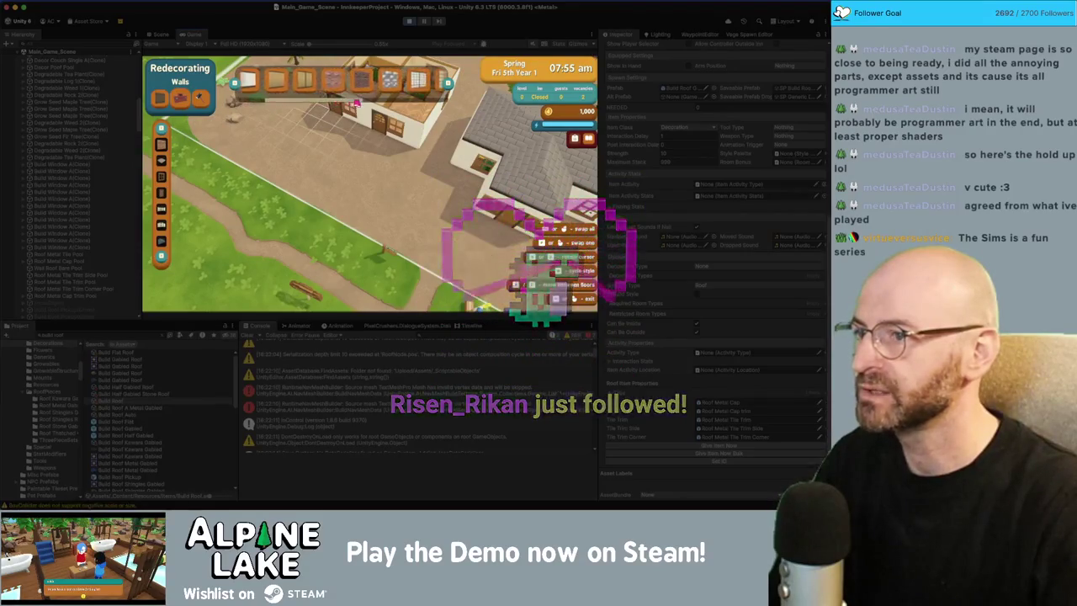
{"action": "left_click", "coordinate": [341, 80]}
{"action": "key", "text": "w"}
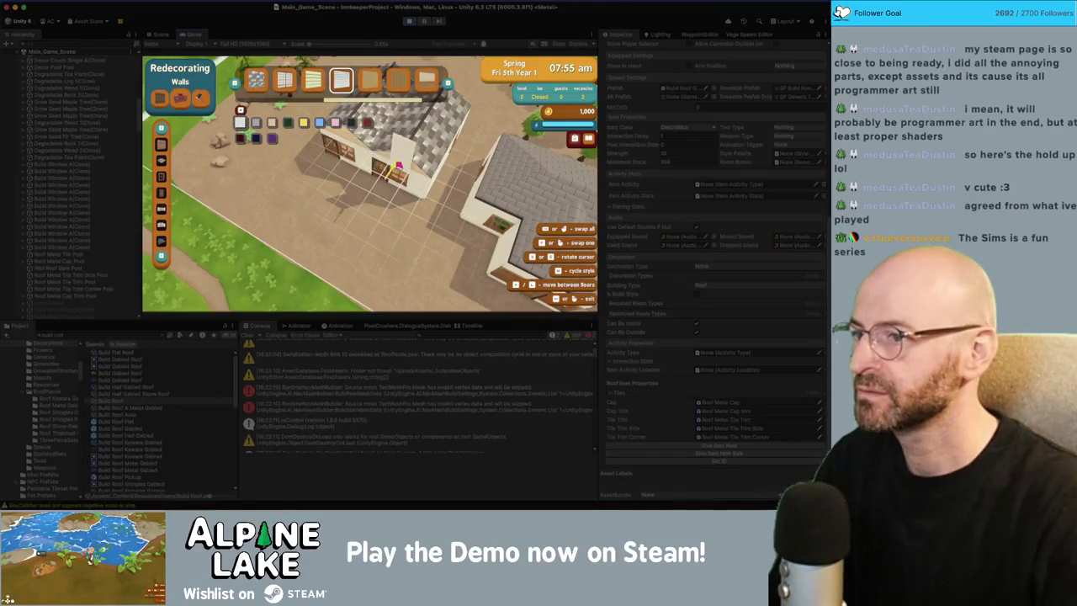
{"action": "key", "text": "Escape"}
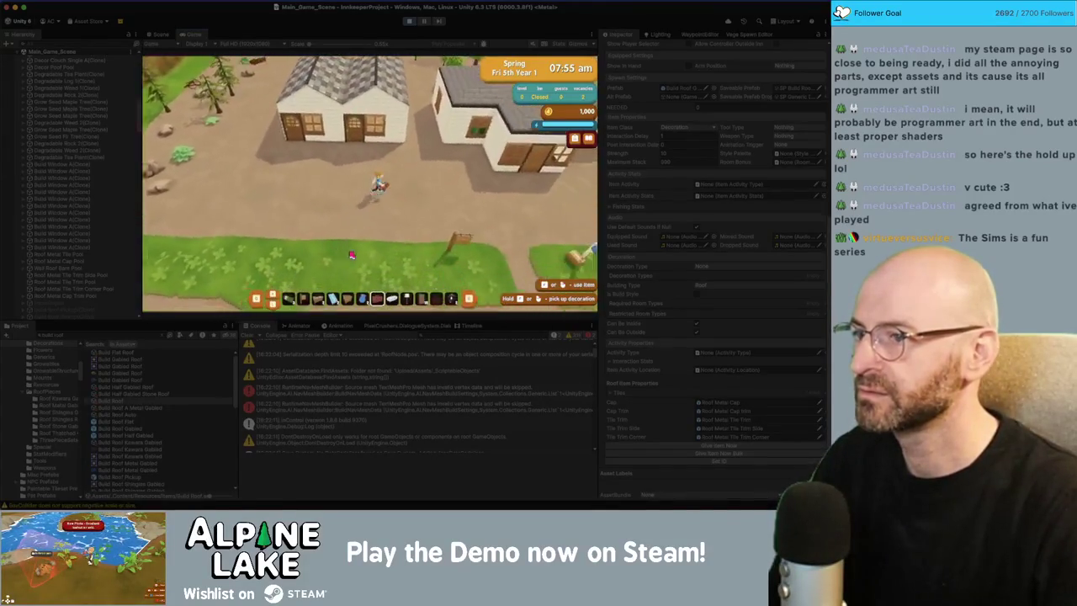
Walk the character around the shingle-roofed houses, hide the HUD, and rotate the camera.
{"action": "key", "text": "d"}
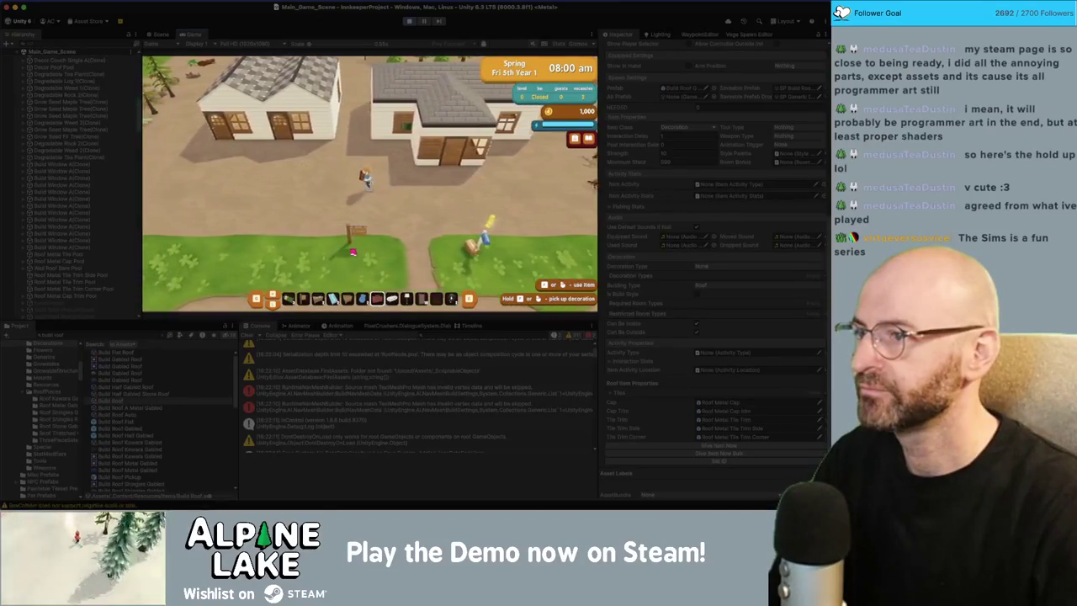
{"action": "key", "text": "a"}
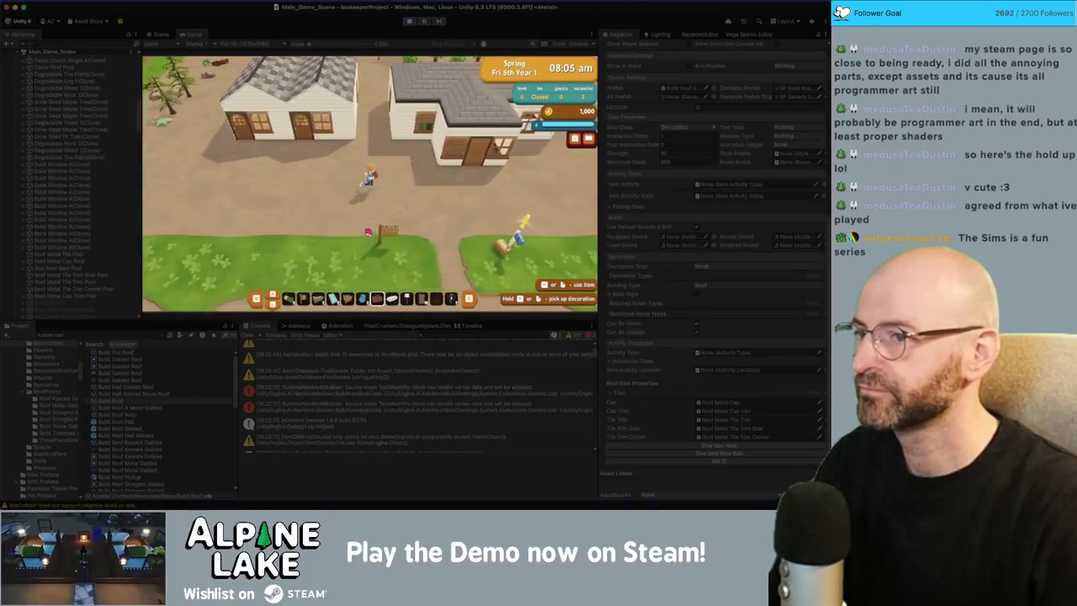
{"action": "key", "text": "w"}
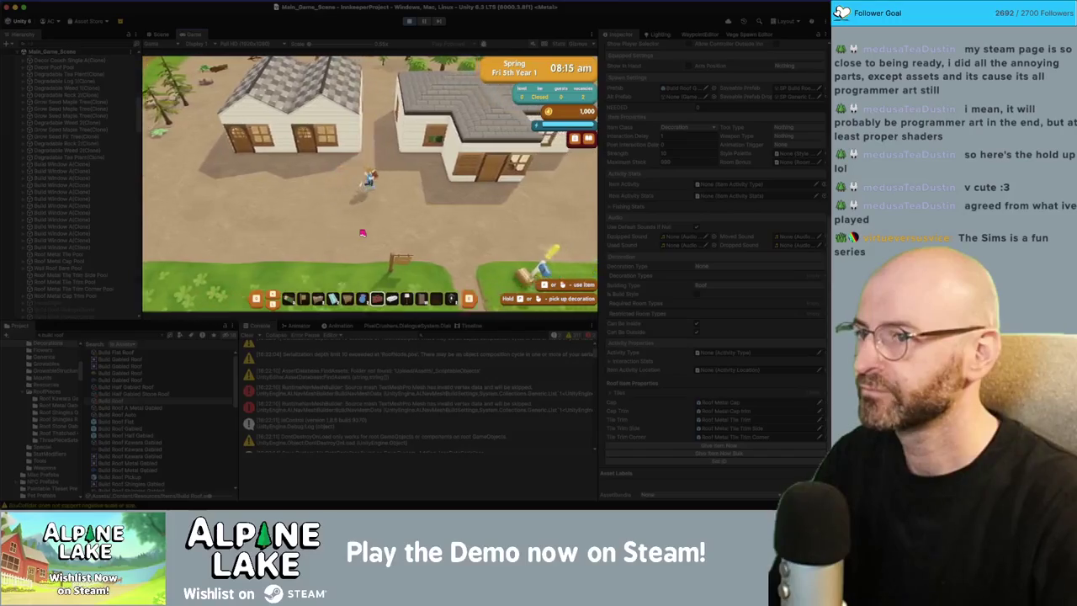
{"action": "key", "text": "h"}
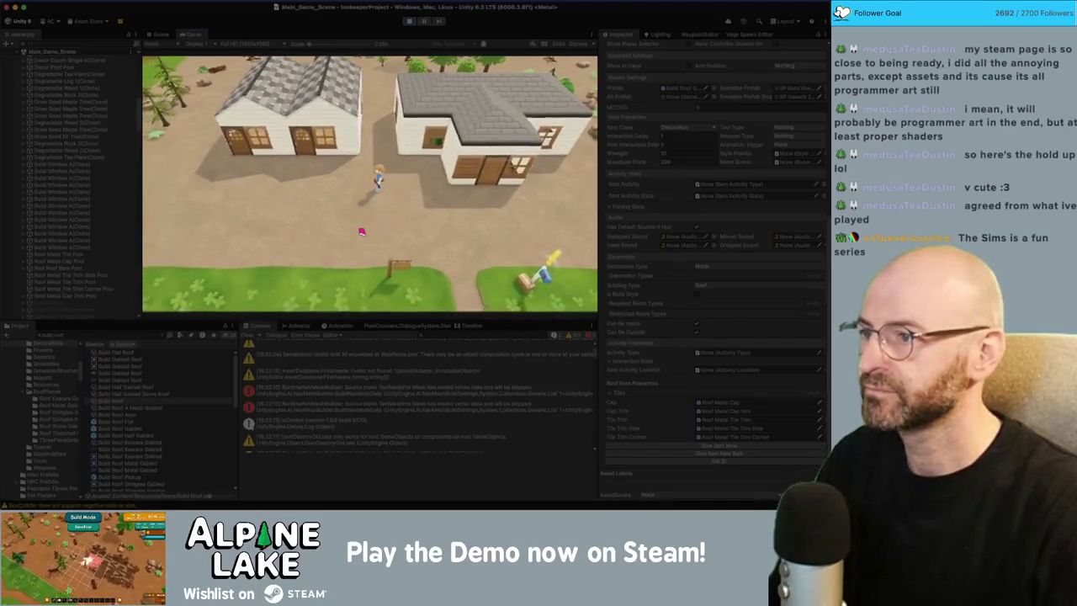
{"action": "key", "text": "a"}
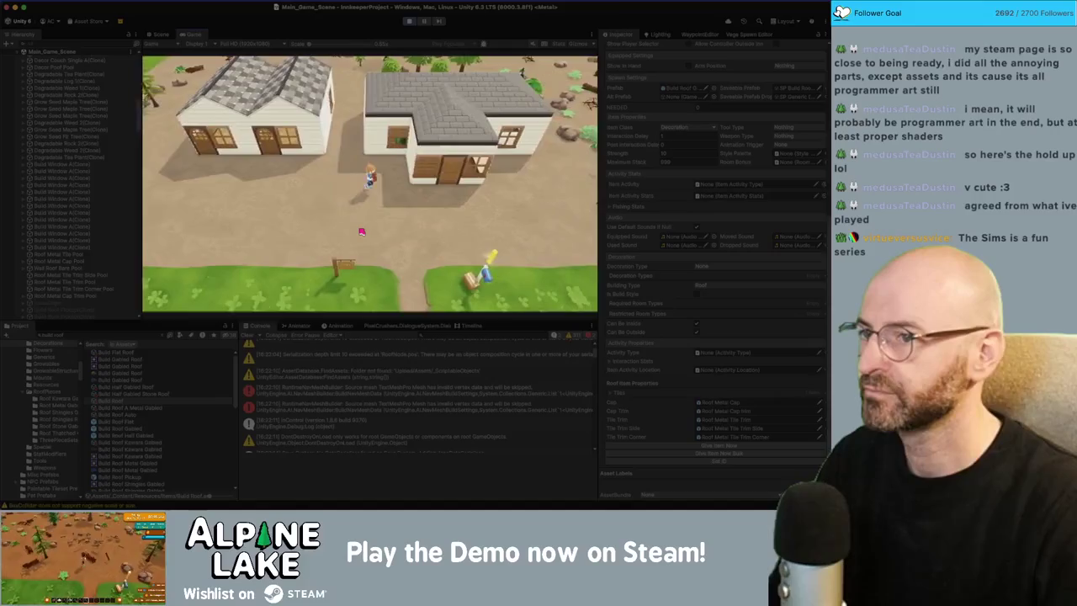
{"action": "key", "text": "a"}
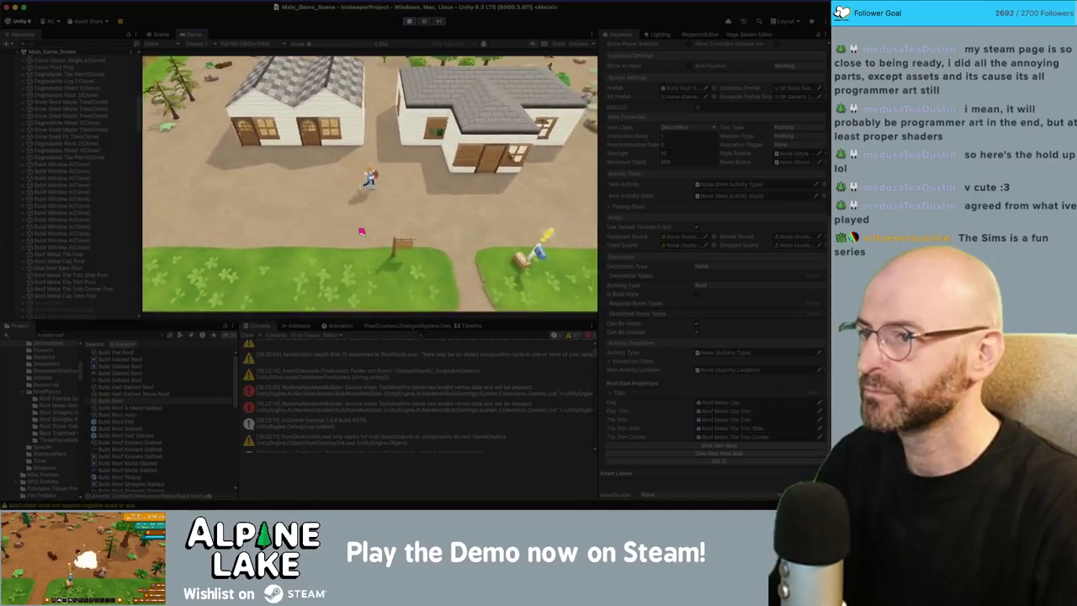
{"action": "key", "text": "a"}
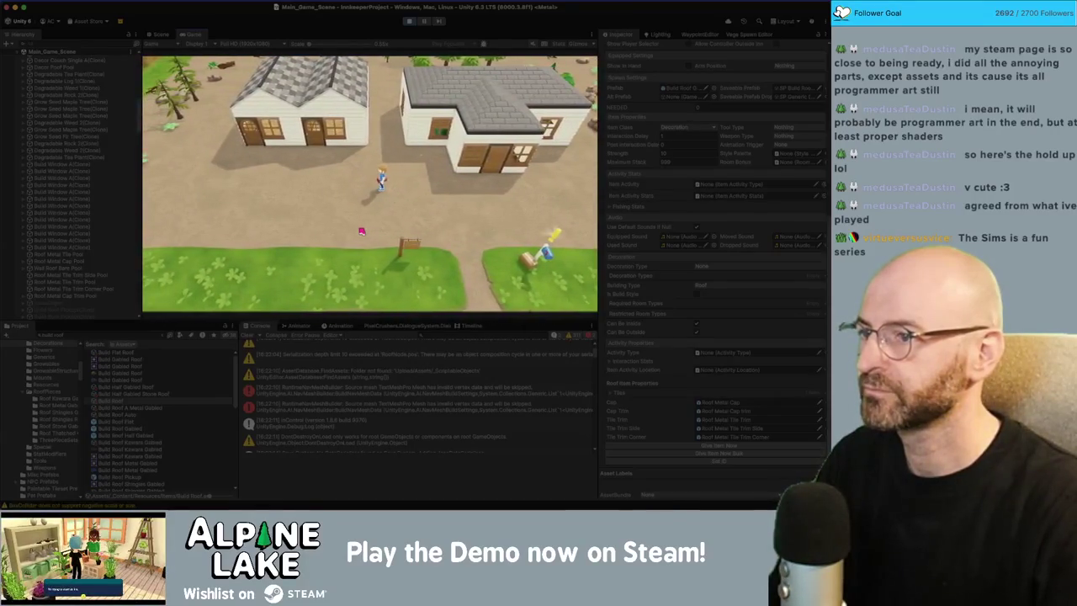
{"action": "key", "text": "q"}
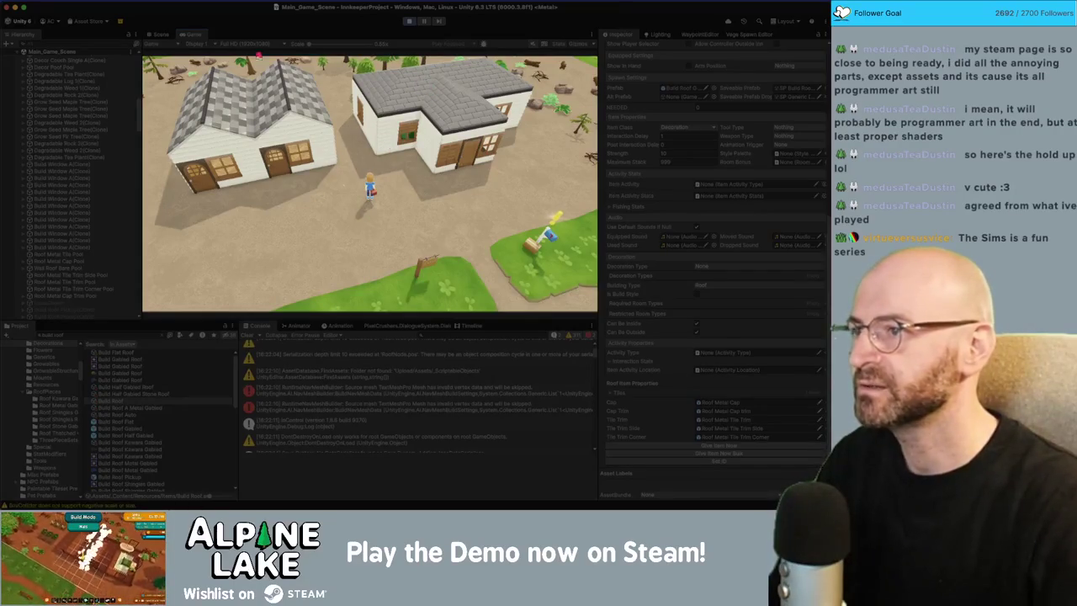
Return to the Scene view and select the full range of the right house's roof pieces.
{"action": "left_click", "coordinate": [160, 34]}
{"action": "left_click", "coordinate": [438, 155]}
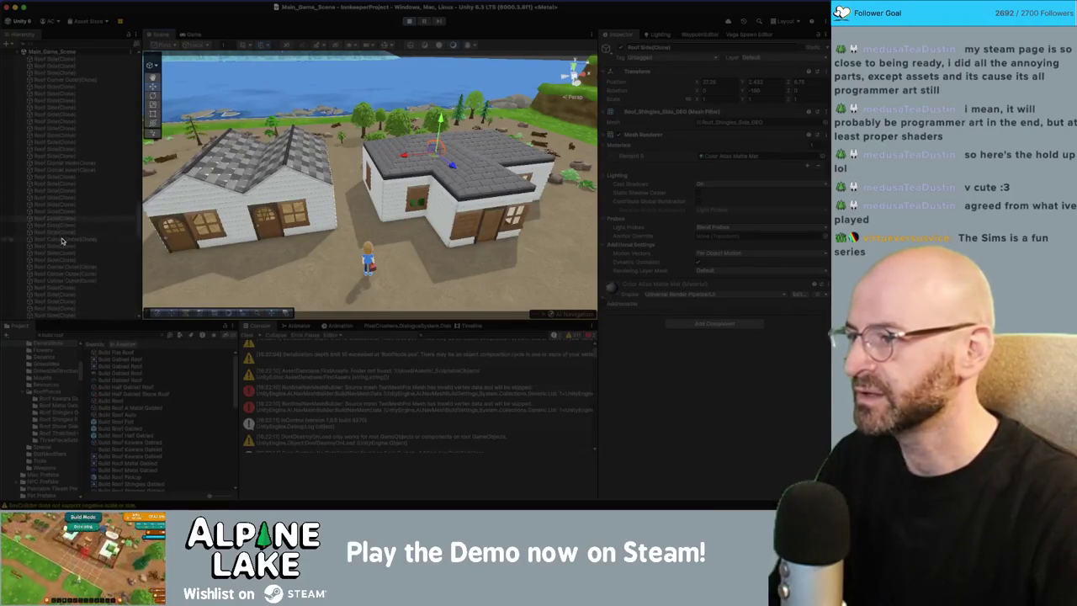
{"action": "scroll", "coordinate": [61, 241], "scroll_direction": "down", "scroll_amount": 5}
{"action": "left_click", "coordinate": [71, 125]}
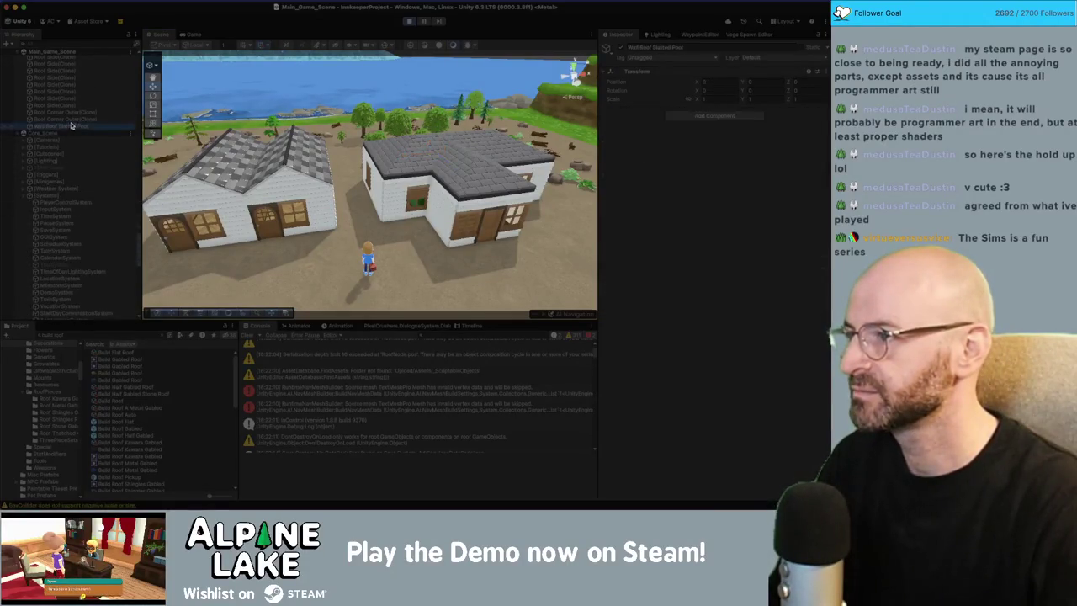
{"action": "scroll", "coordinate": [84, 194], "scroll_direction": "down", "scroll_amount": 5}
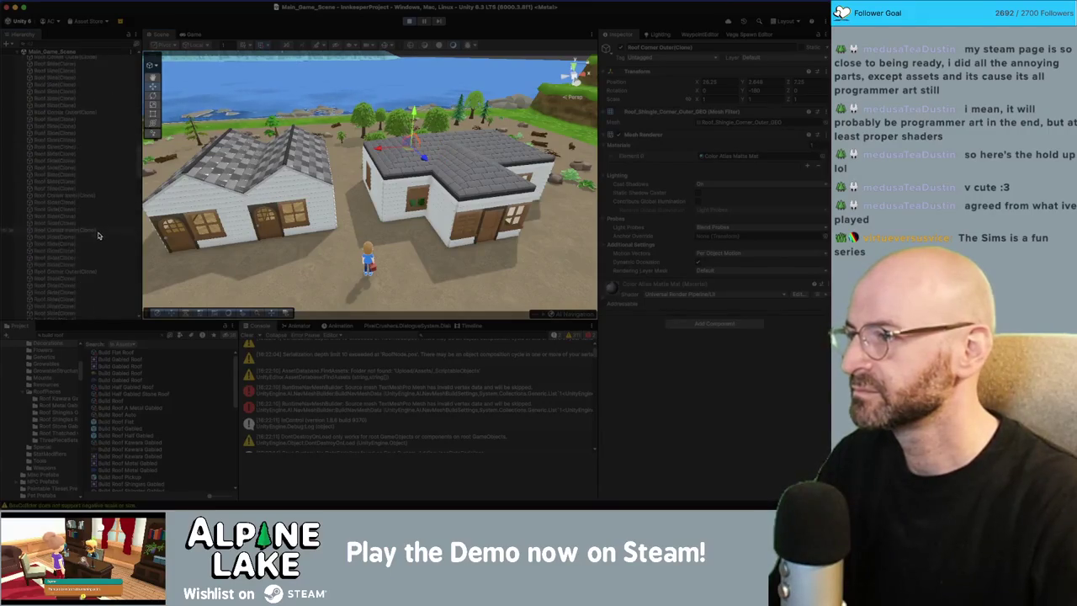
{"action": "scroll", "coordinate": [93, 227], "scroll_direction": "down", "scroll_amount": 5}
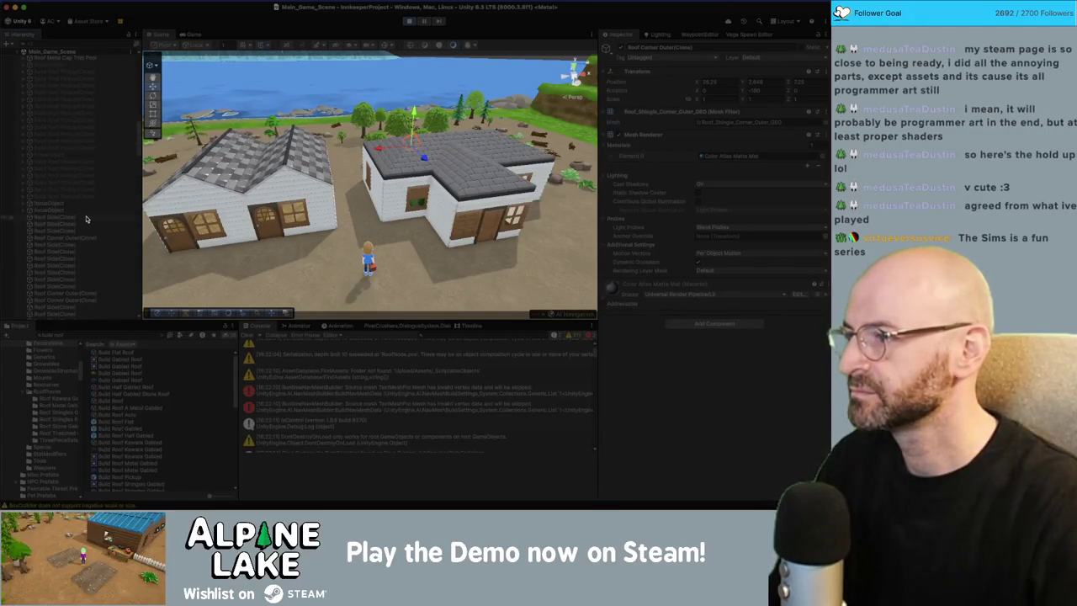
{"action": "left_click", "coordinate": [85, 217], "text": "shift"}
Search 'shiny mat' and preview Color Atlas Shiny Soft and Shiny Hard on the roof, then close.
{"action": "left_click", "coordinate": [822, 157]}
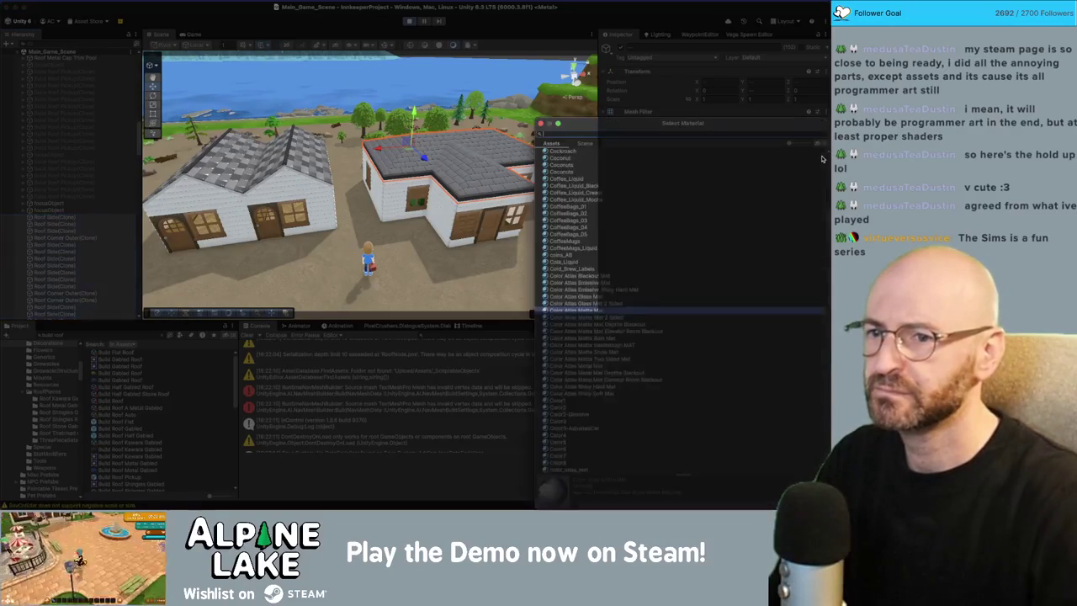
{"action": "type", "text": "shiny m"}
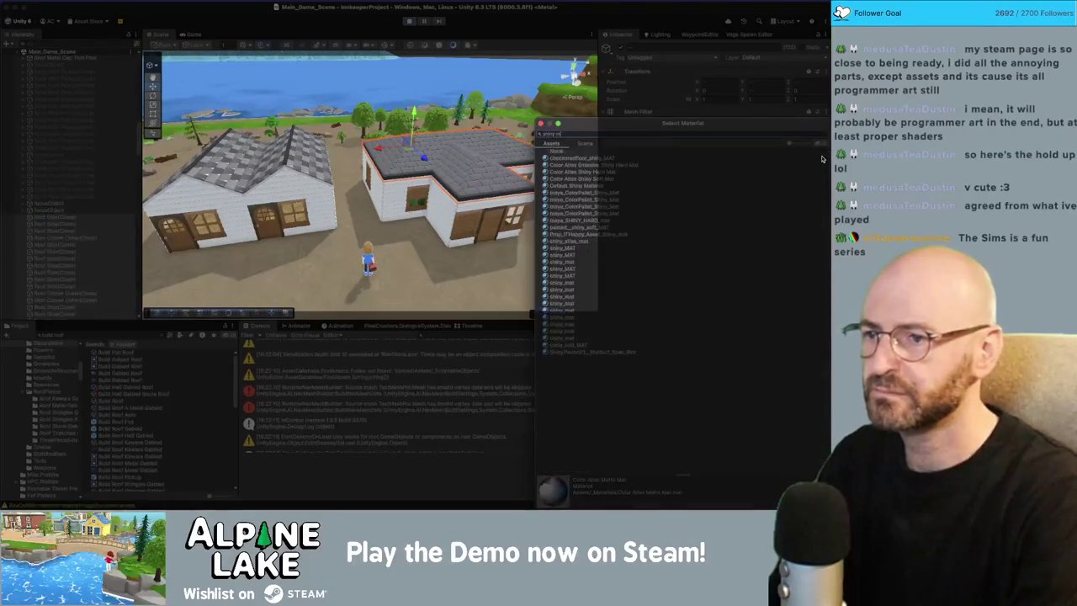
{"action": "type", "text": "at"}
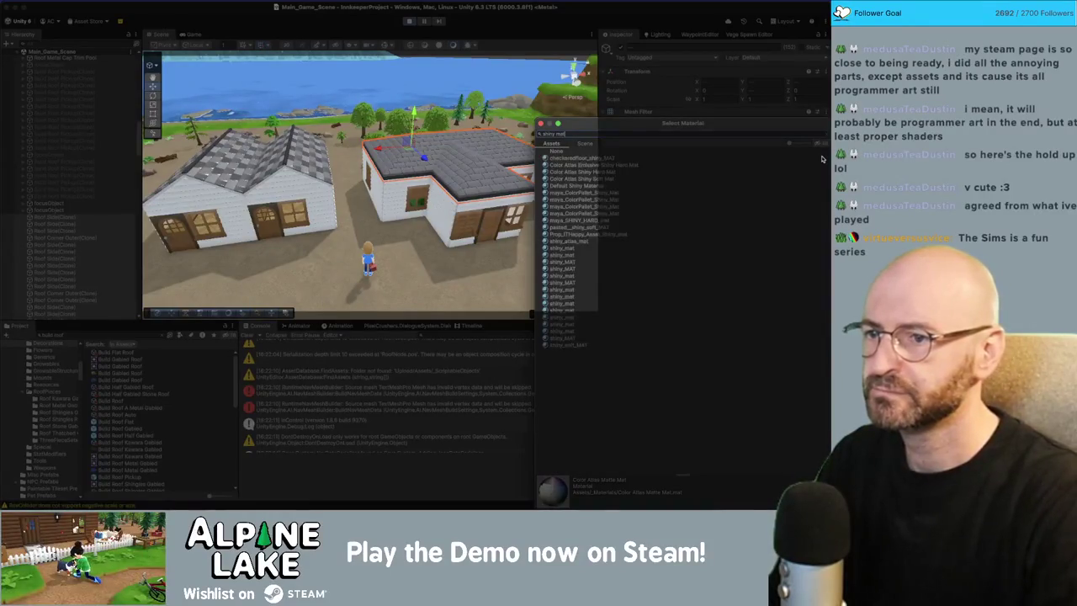
{"action": "key", "text": "Down"}
{"action": "key", "text": "Down"}
{"action": "key", "text": "Down"}
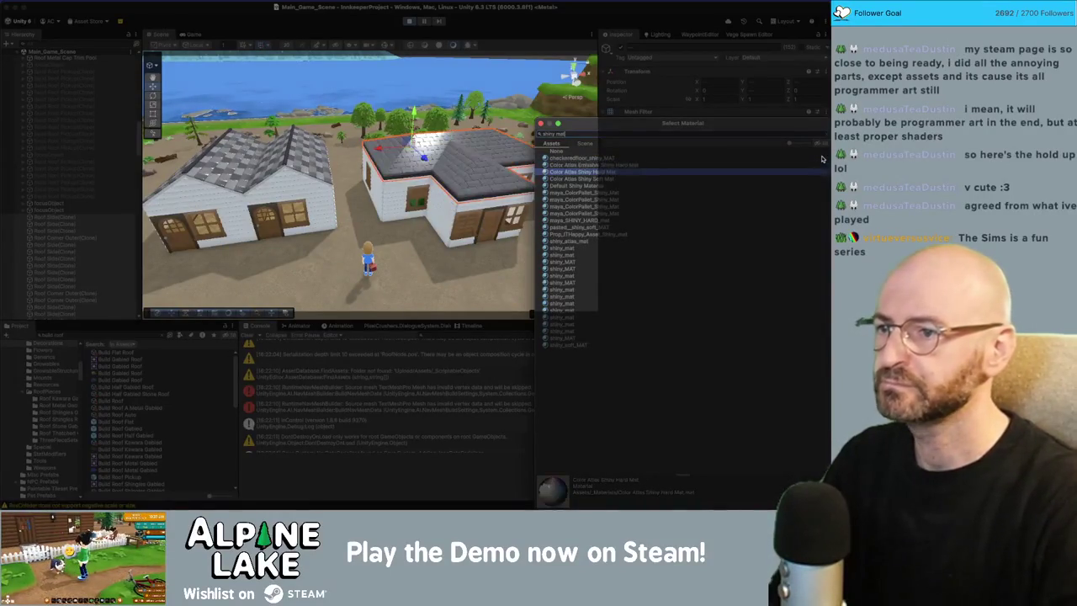
{"action": "key", "text": "Up"}
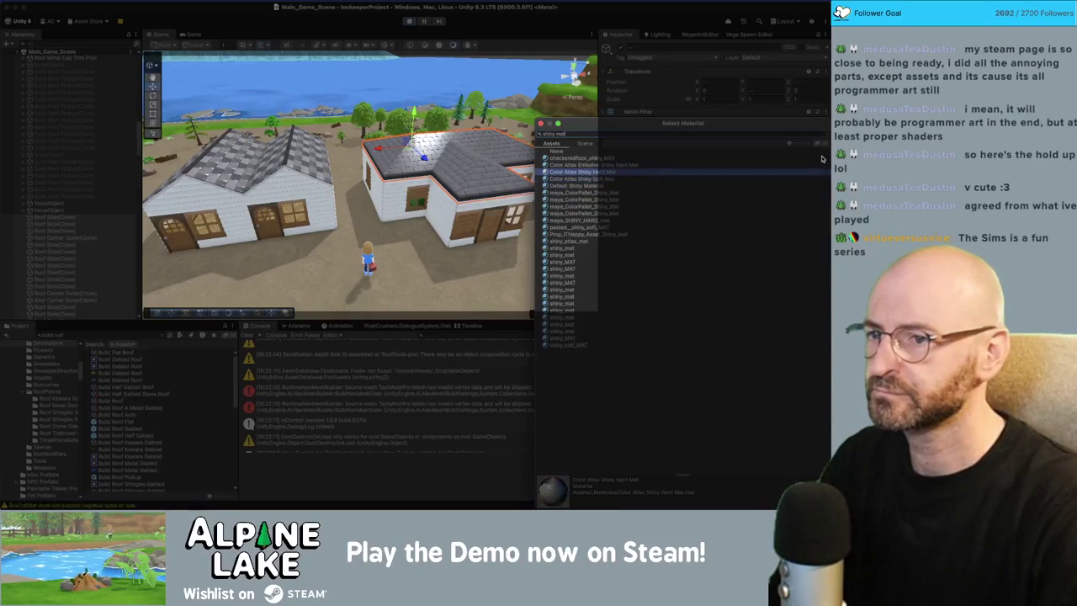
{"action": "key", "text": "Return"}
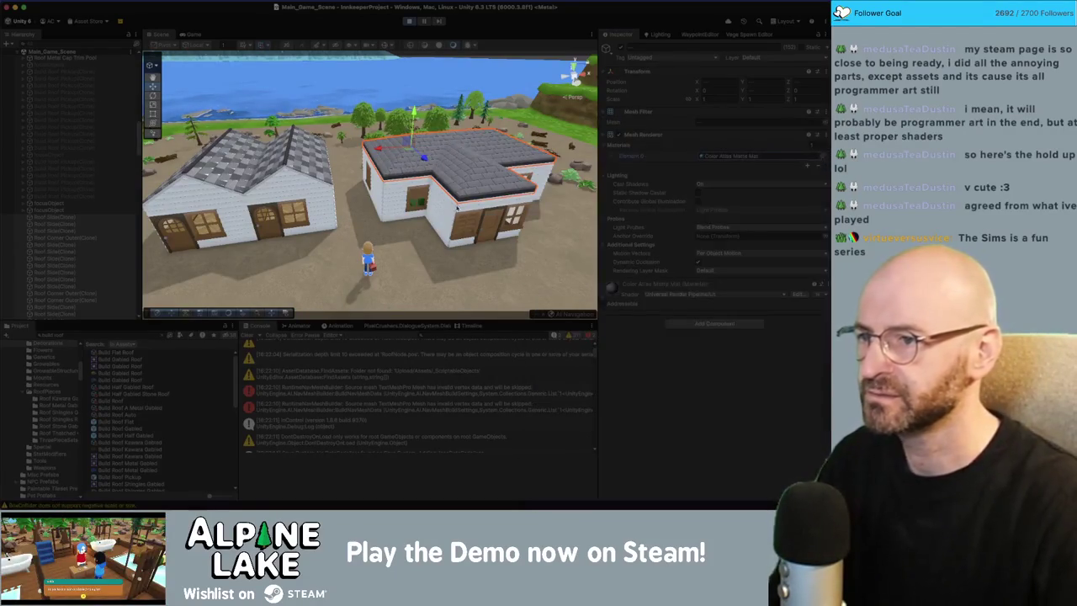
Switch to the Game view and stop Play mode.
{"action": "left_click", "coordinate": [195, 34]}
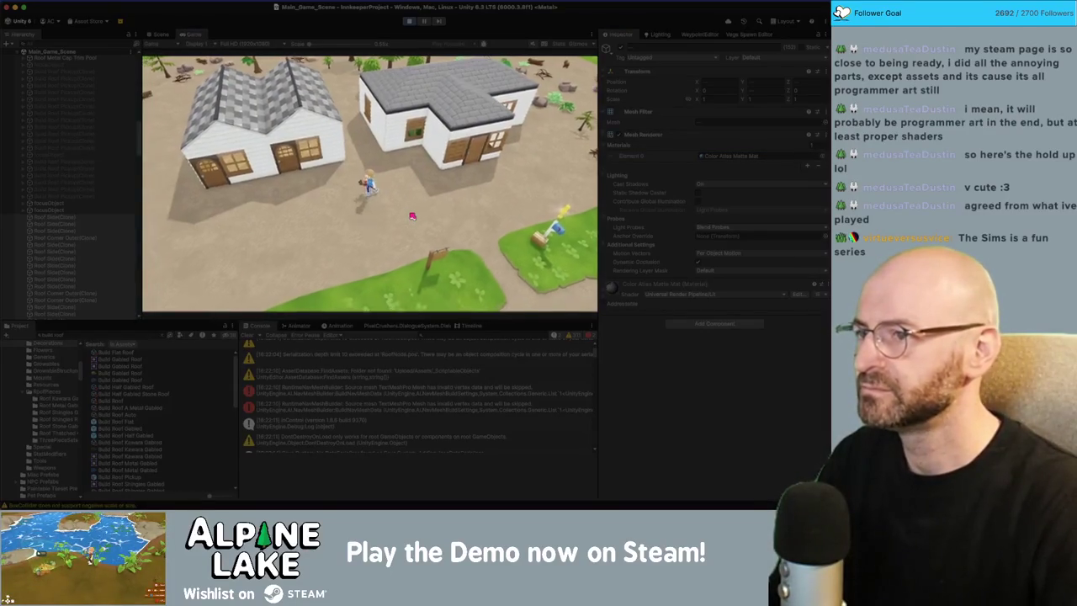
{"action": "left_click", "coordinate": [409, 21]}
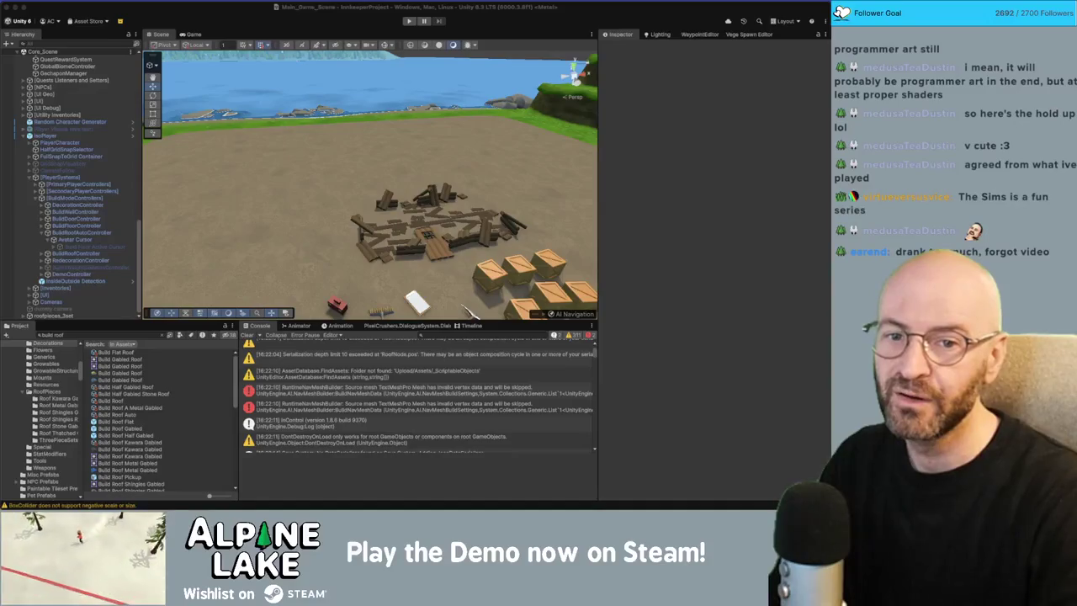
Preview the selected recorded video in Quick Look.
{"action": "key", "text": "space"}
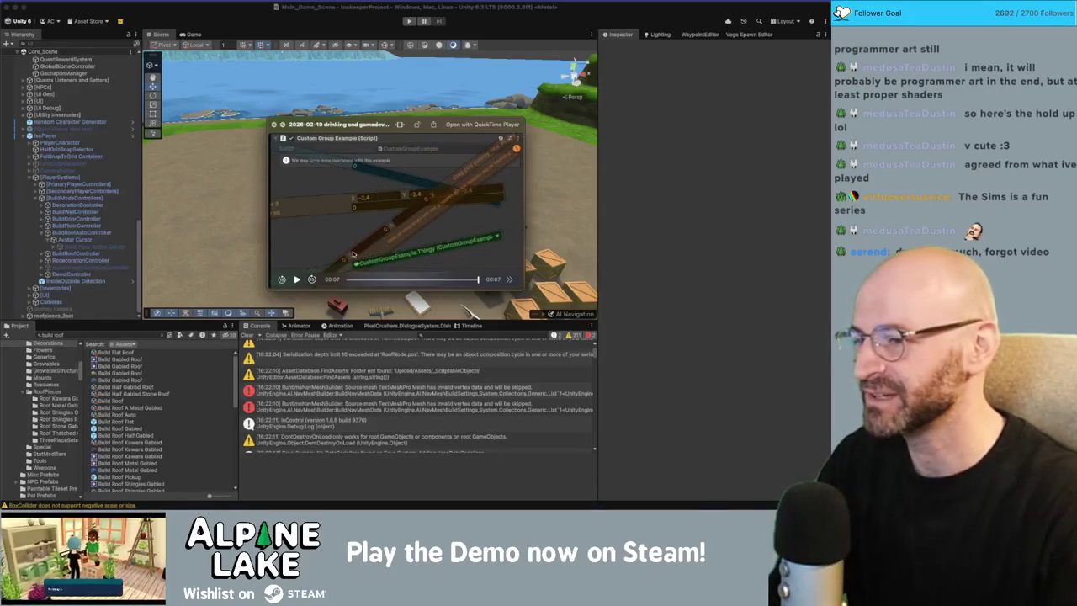
Replay the 7-second clip three times, then close the preview.
{"action": "left_click", "coordinate": [296, 279]}
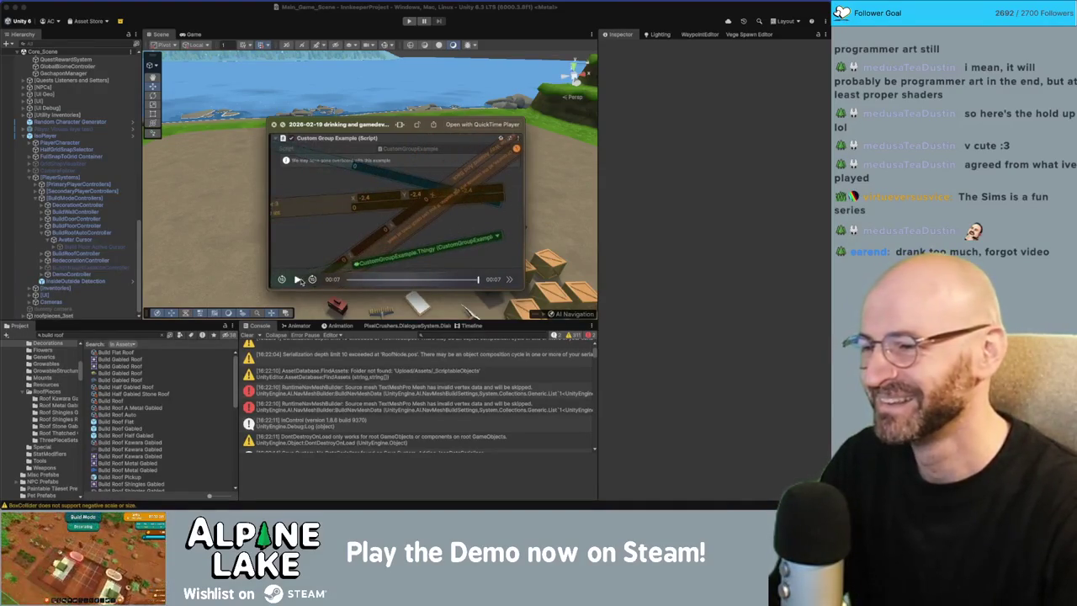
{"action": "left_click", "coordinate": [297, 280]}
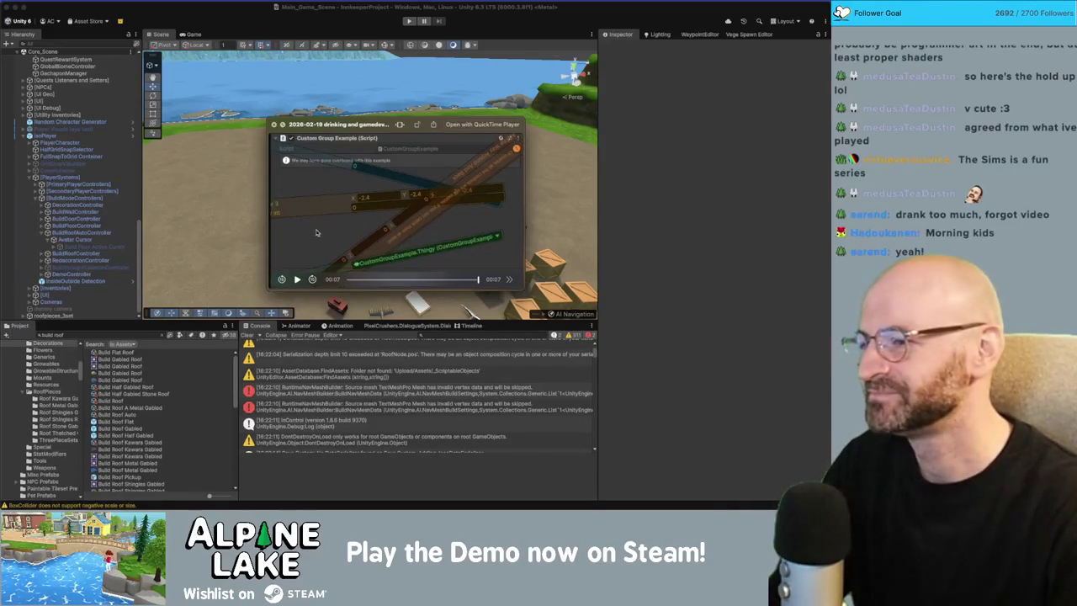
{"action": "left_click", "coordinate": [297, 280]}
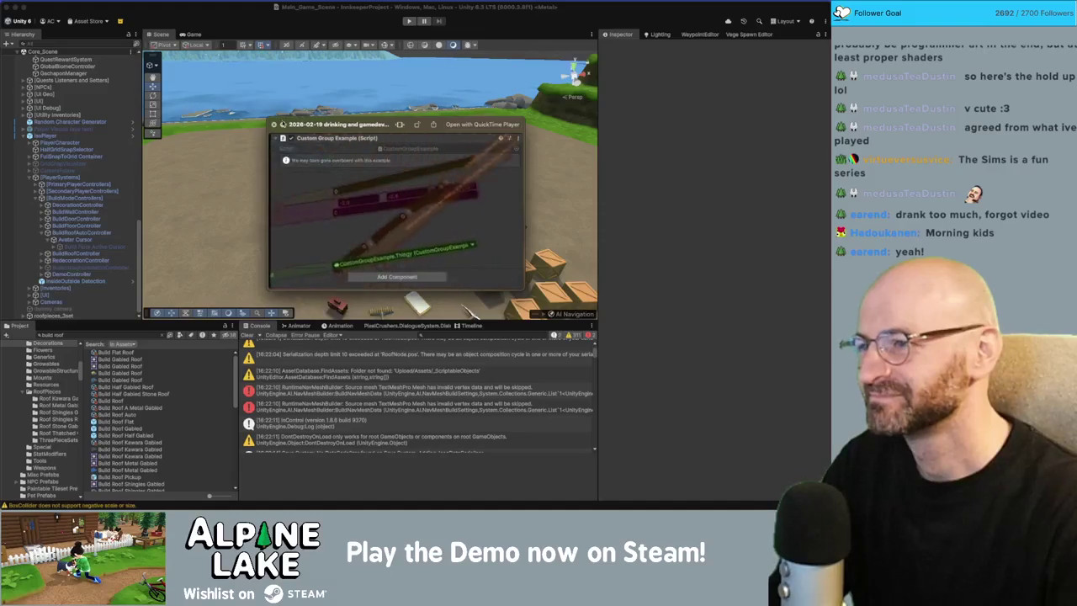
{"action": "left_click", "coordinate": [272, 124]}
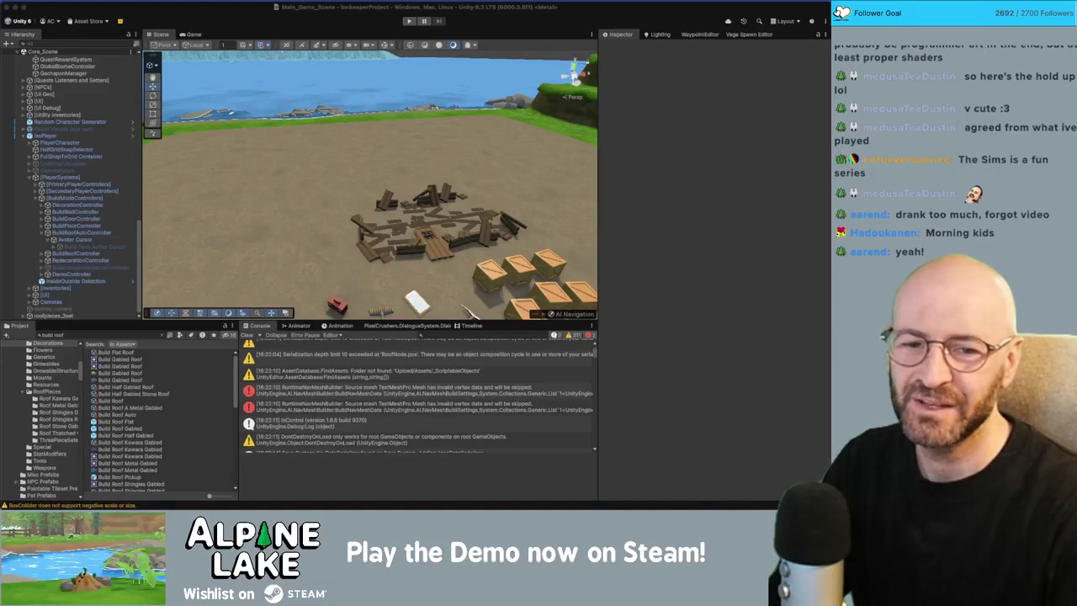